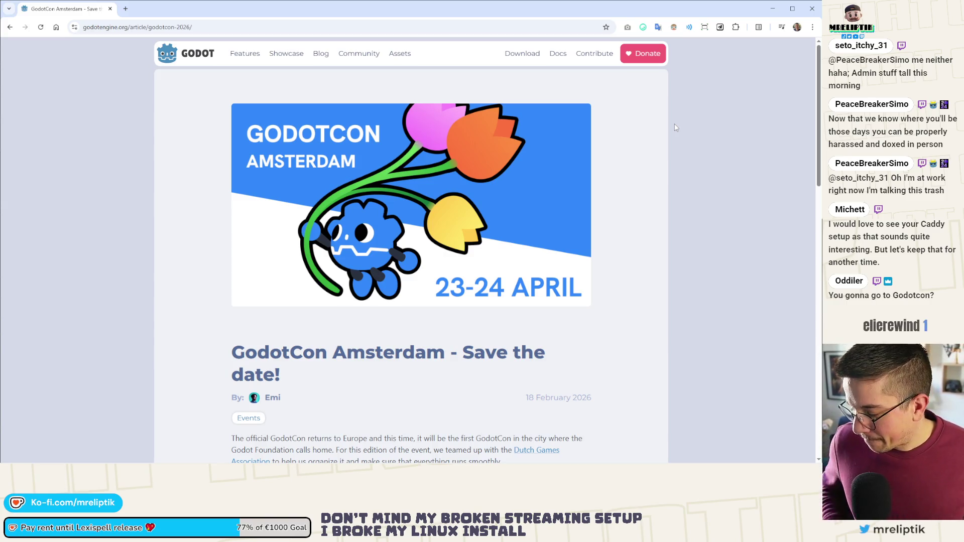
# Step: Leave the GodotCon article in Chrome and return to the Godot editor showing shopkeeper.tscn
pyautogui.moveTo(675, 463)
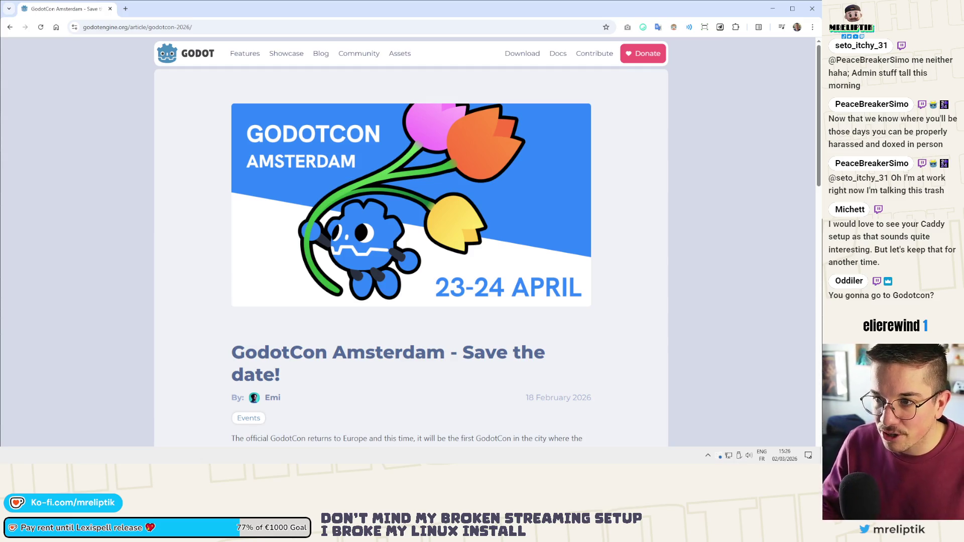
pyautogui.hotkey('alt', 'Tab')
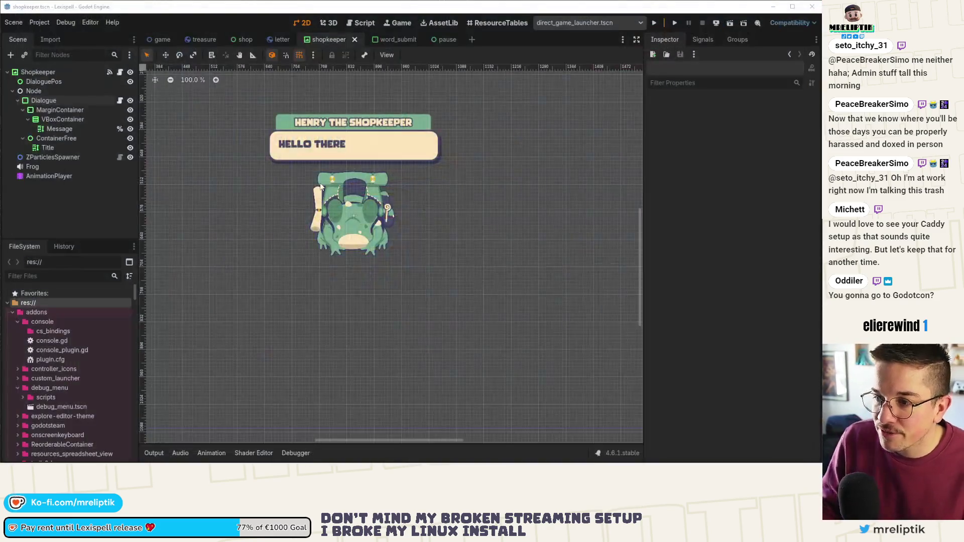
pyautogui.moveTo(389, 186); pyautogui.dragTo(404, 260)
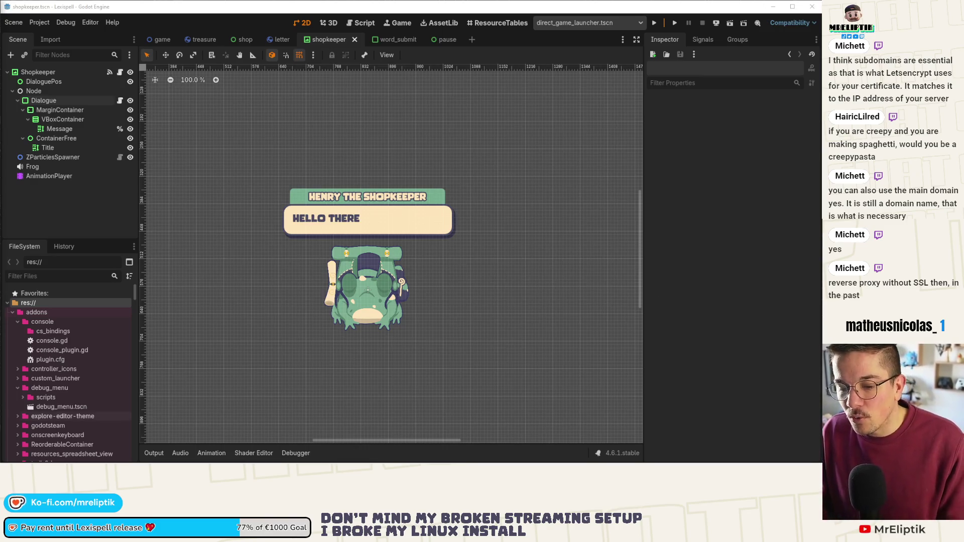
pyautogui.moveTo(40, 465)
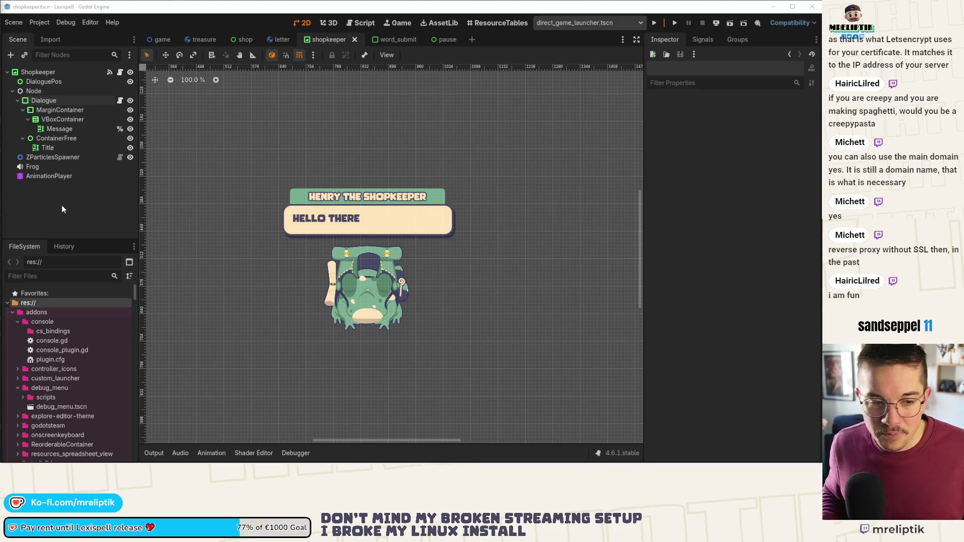
pyautogui.click(100, 174)
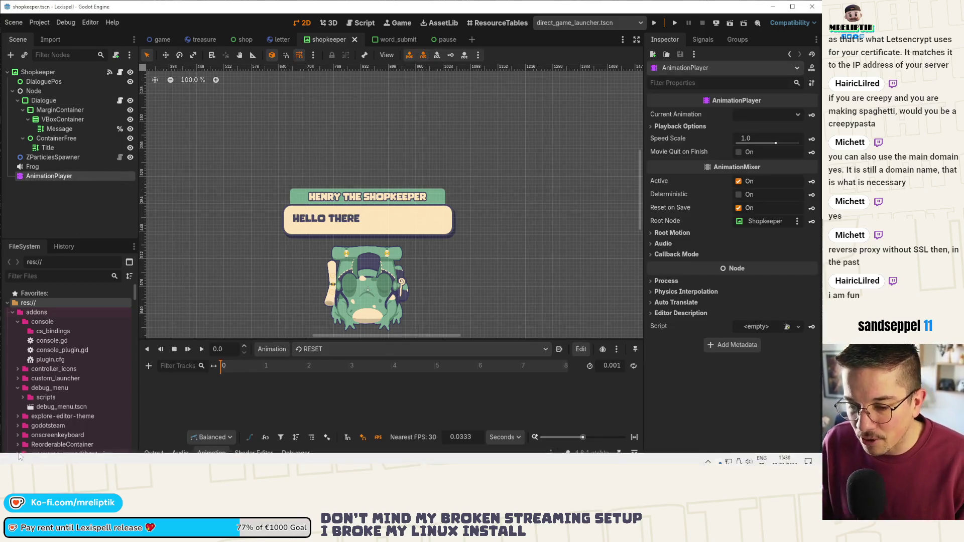
pyautogui.hotkey('alt', 'Tab')
pyautogui.hotkey('alt', 'Tab')
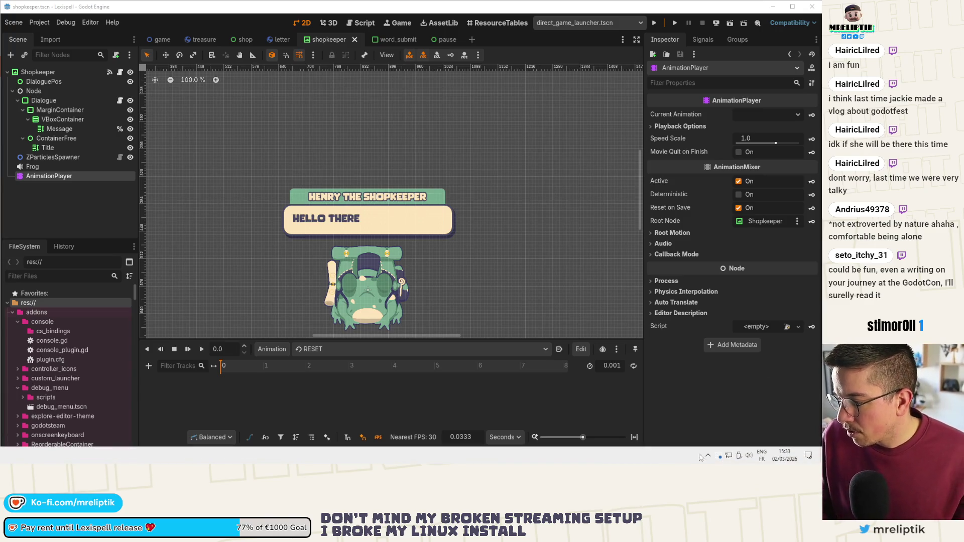
pyautogui.click(707, 458)
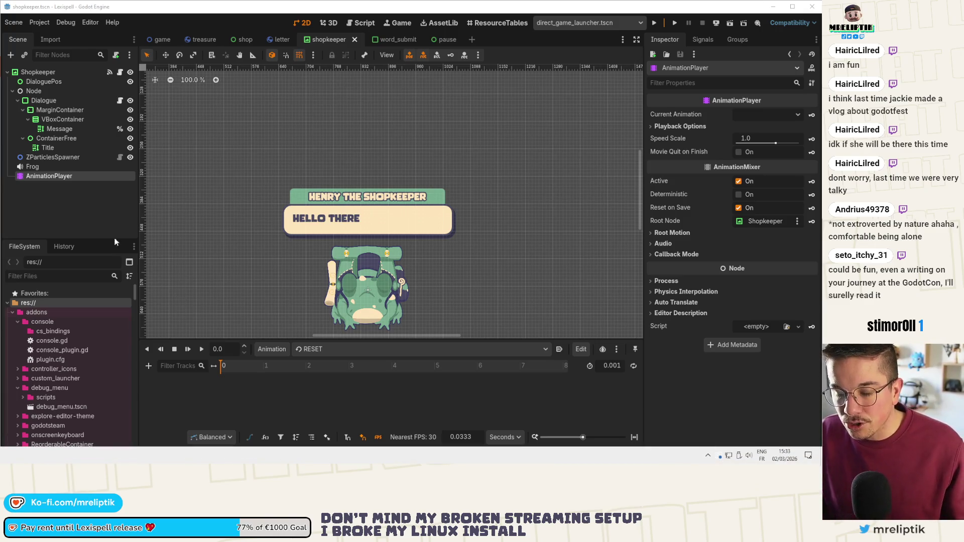
pyautogui.click(106, 219)
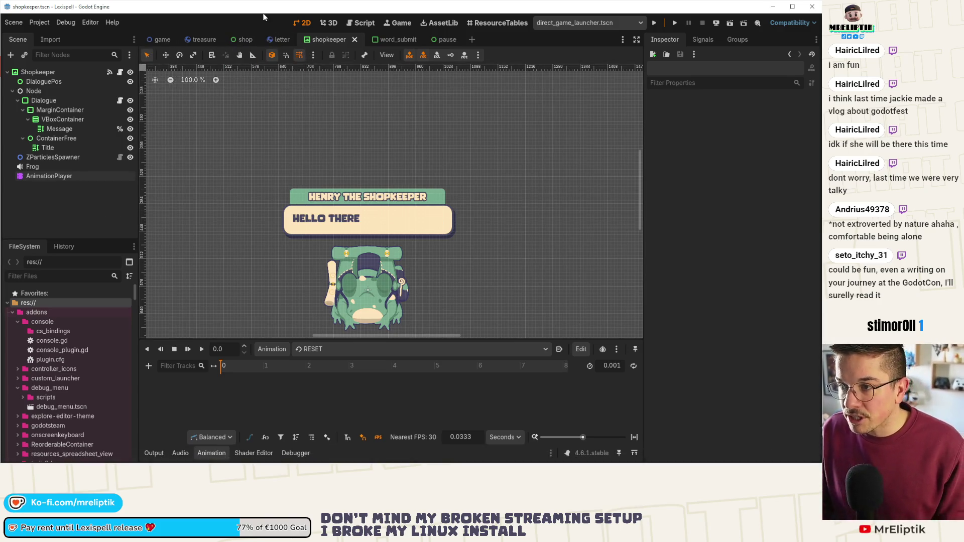
pyautogui.click(655, 23)
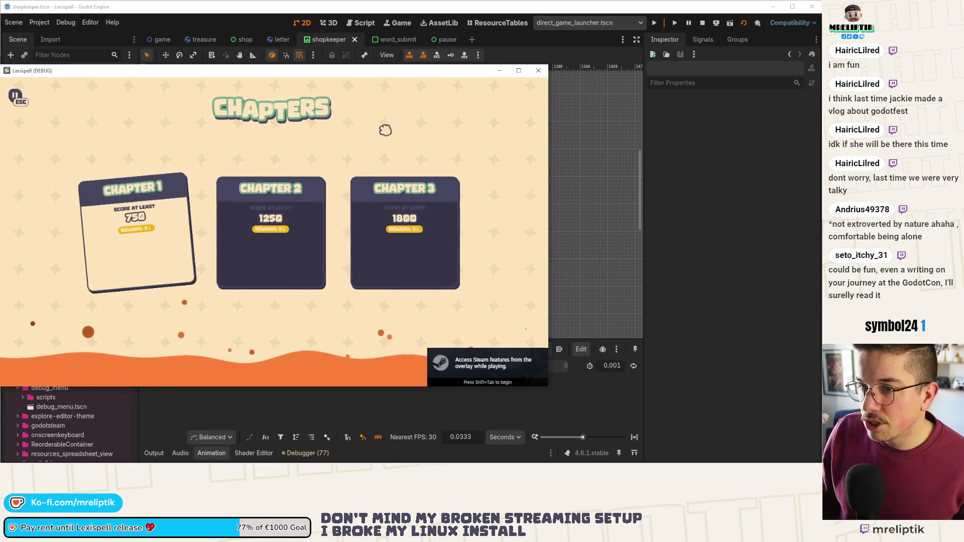
# Step: Move the Lexispell window, start Chapter 1, then review the 78 warnings in the debugger's Errors list
pyautogui.moveTo(318, 75); pyautogui.dragTo(405, 70)
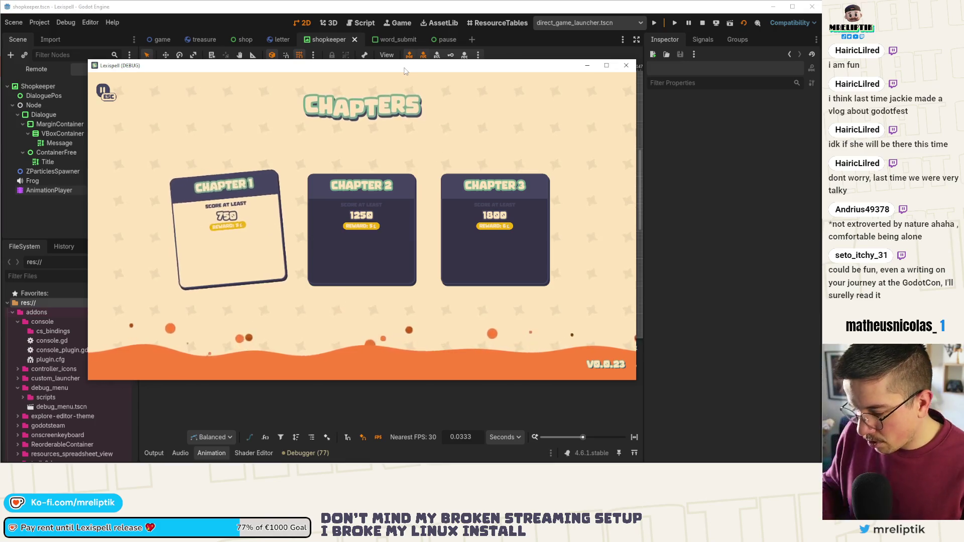
pyautogui.press('Return')
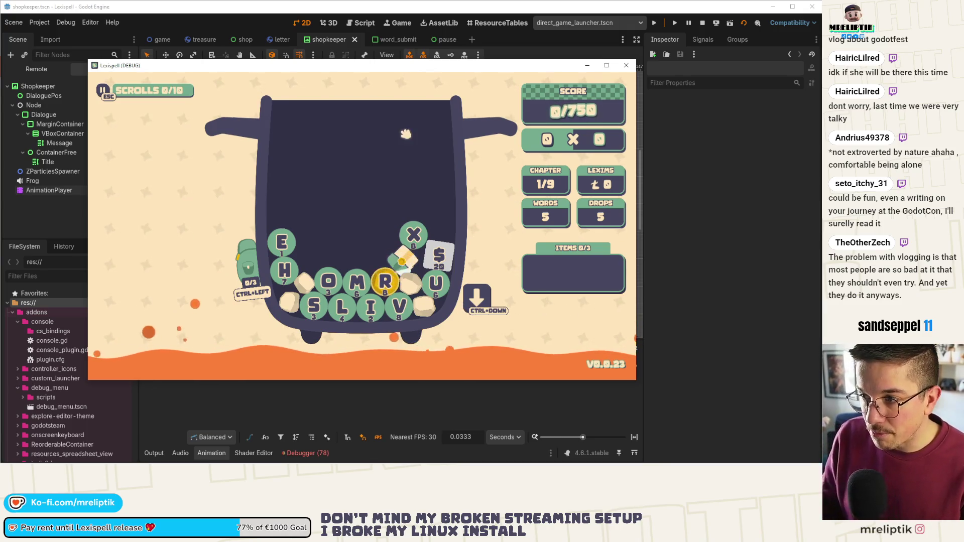
pyautogui.click(308, 453)
pyautogui.scroll(-10, 387, 407)
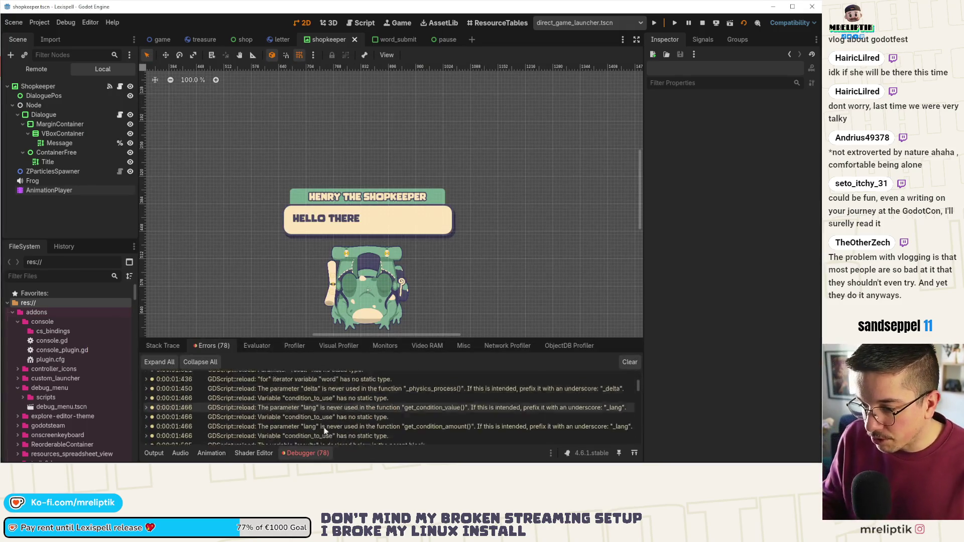
# Step: Switch to the pause scene and open pause.gd in the script editor
pyautogui.moveTo(638, 400); pyautogui.dragTo(638, 451)
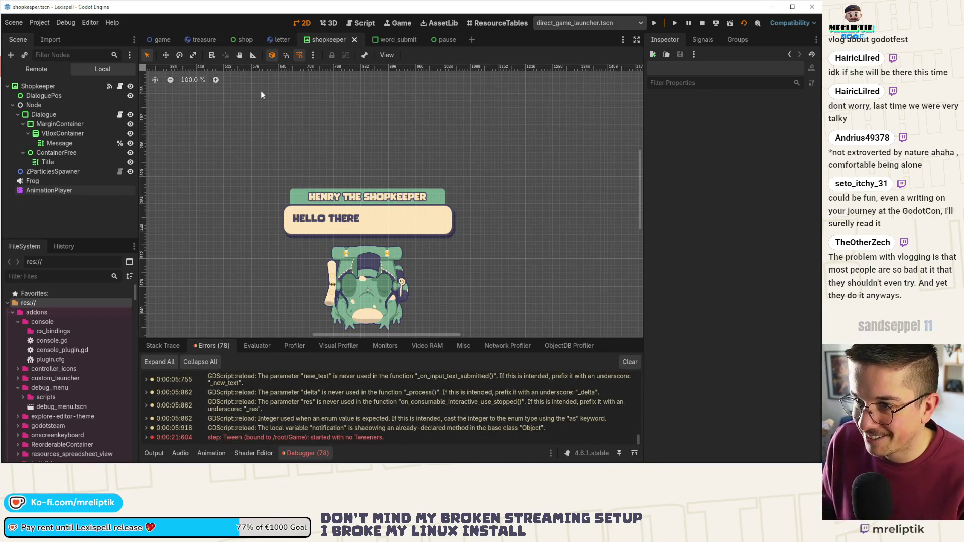
pyautogui.click(443, 40)
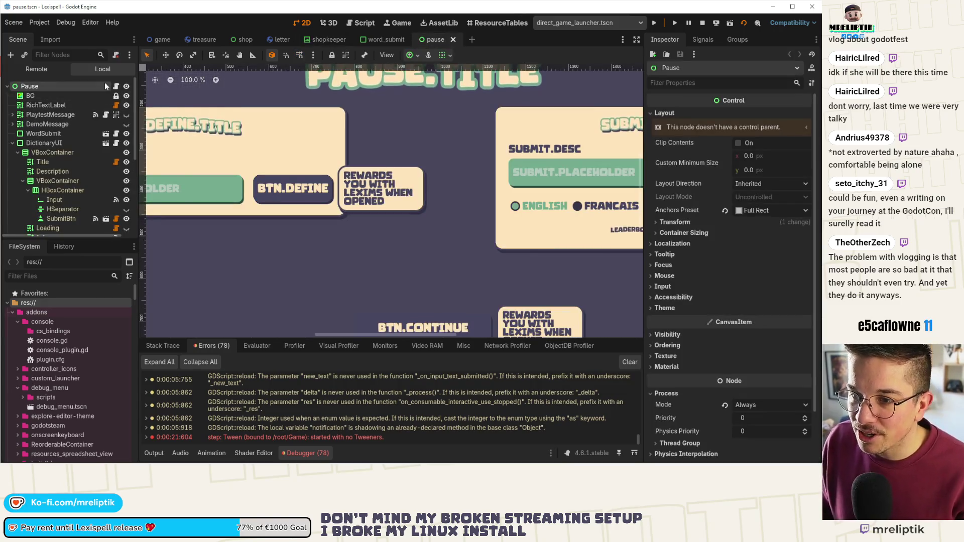
pyautogui.click(116, 87)
pyautogui.scroll(-3, 350, 243)
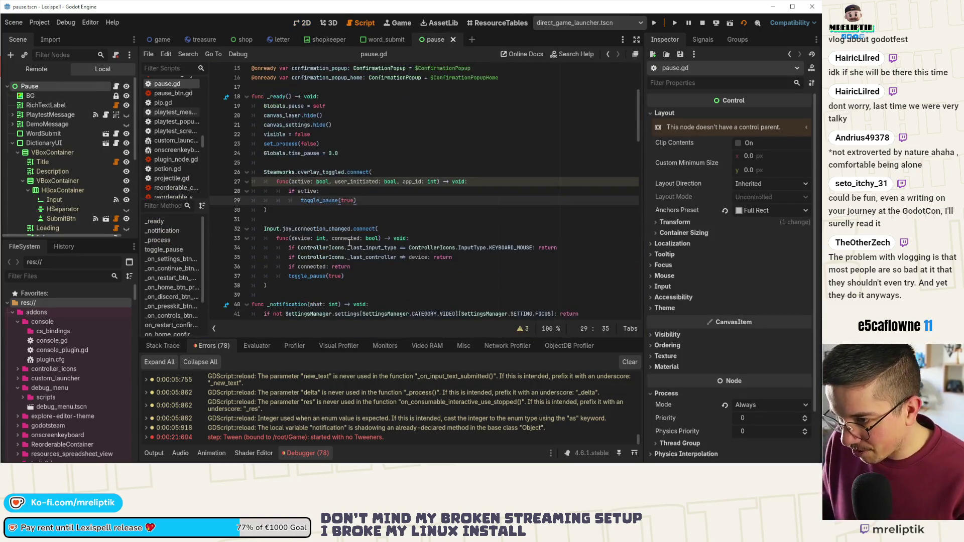
# Step: Run the game, pause it, bring up the Steam overlay with Shift+Tab, then resume play
pyautogui.press('F5')
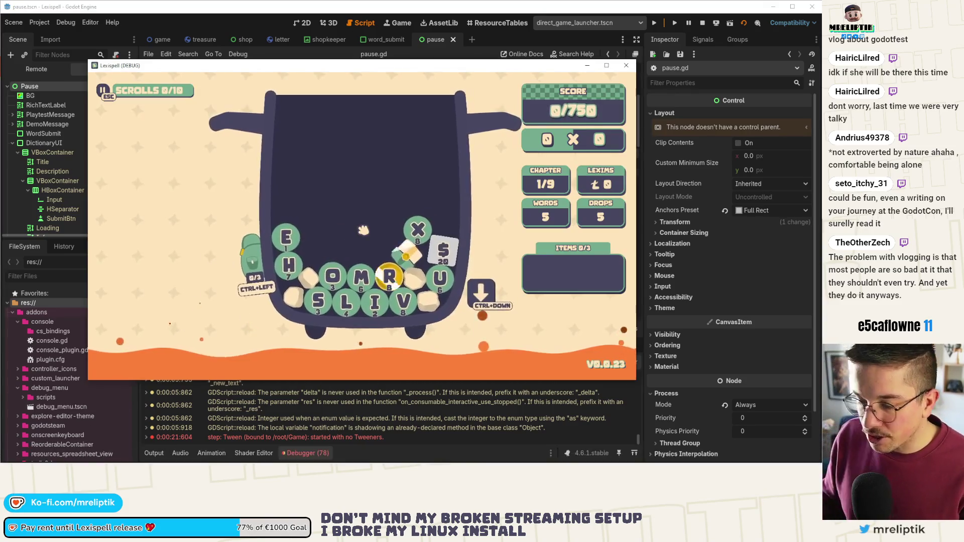
pyautogui.press('Escape')
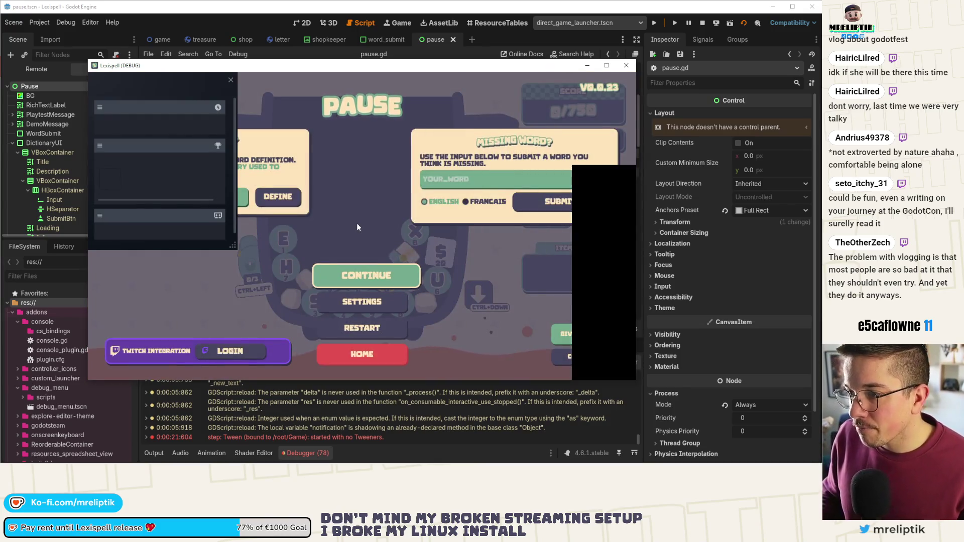
pyautogui.hotkey('shift', 'Tab')
pyautogui.hotkey('shift', 'Tab')
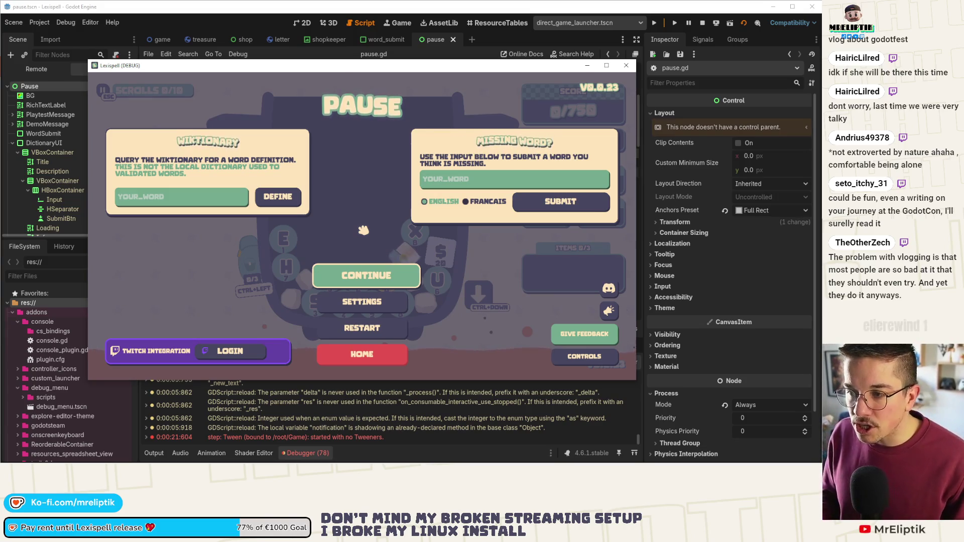
pyautogui.press('Escape')
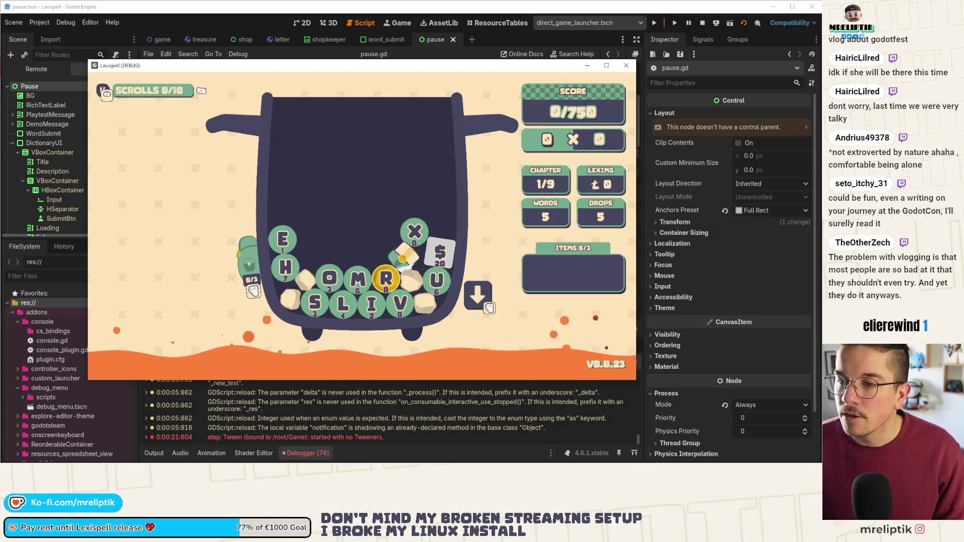
pyautogui.hotkey('alt', 'Tab')
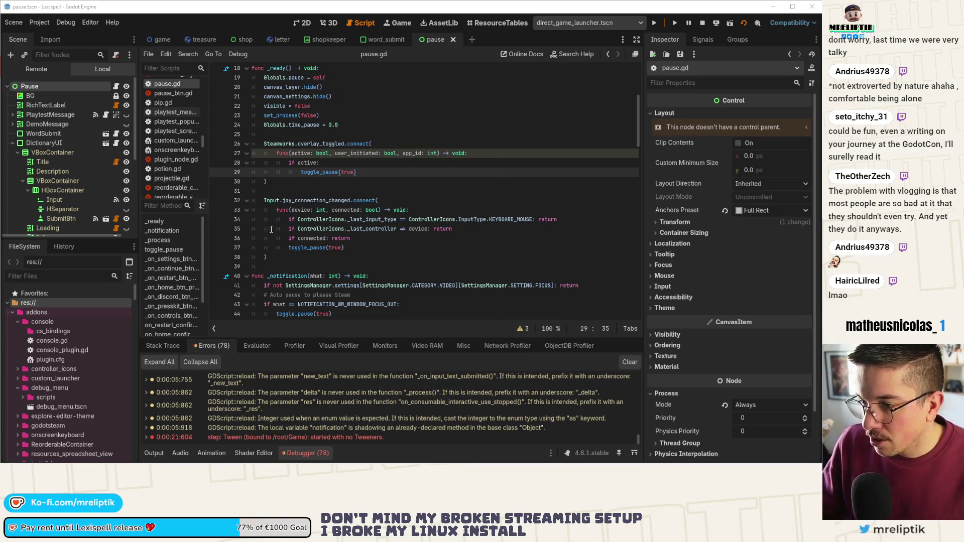
# Step: Add a breakpoint on line 34 of pause.gd inside the joy_connection_changed handler
pyautogui.click(217, 219)
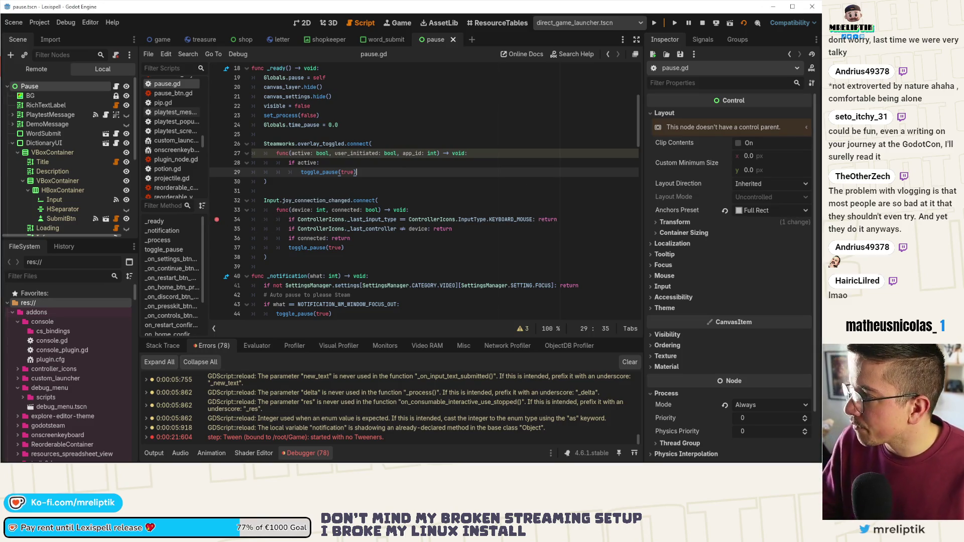
# Step: Relaunch the game to hit the line-34 breakpoint and step into ControllerIconTexture.gd
pyautogui.press('F5')
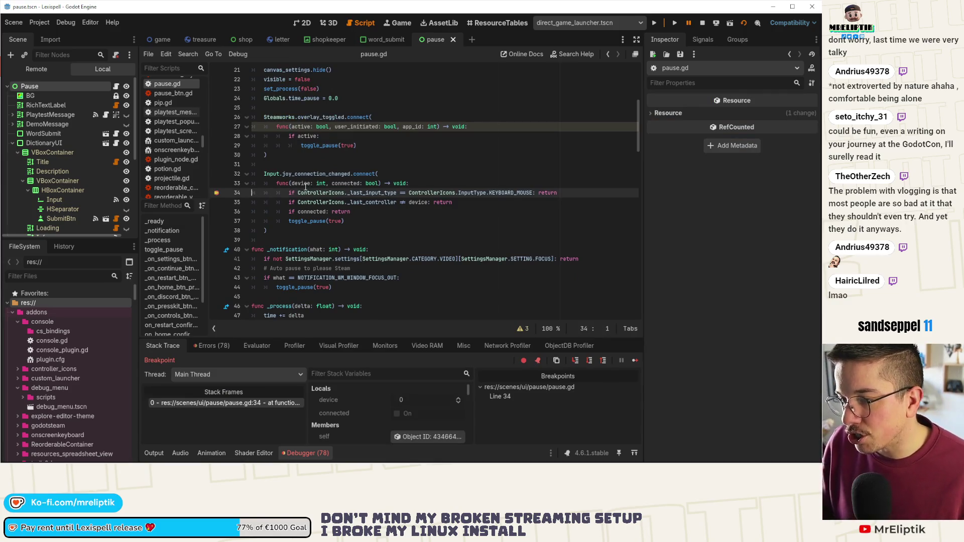
pyautogui.moveTo(302, 184)
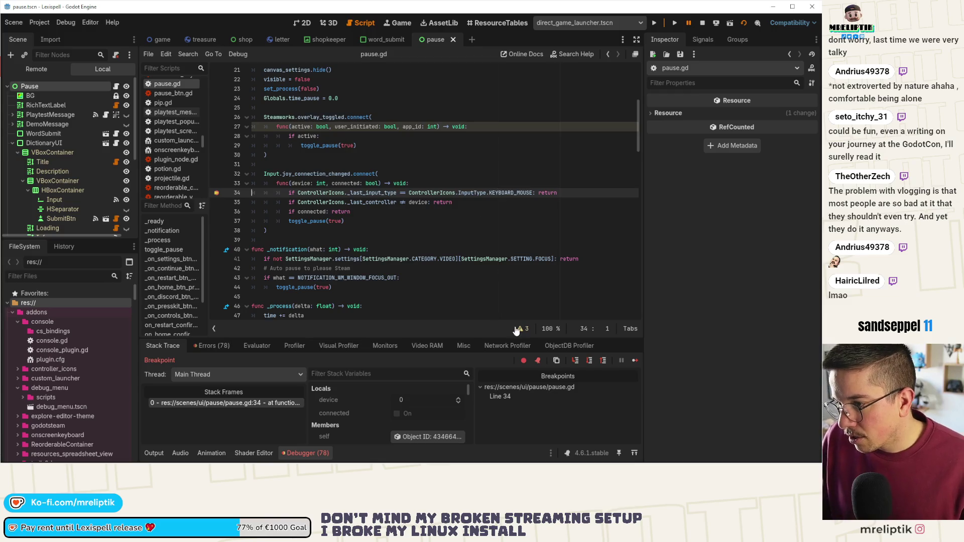
pyautogui.moveTo(435, 194)
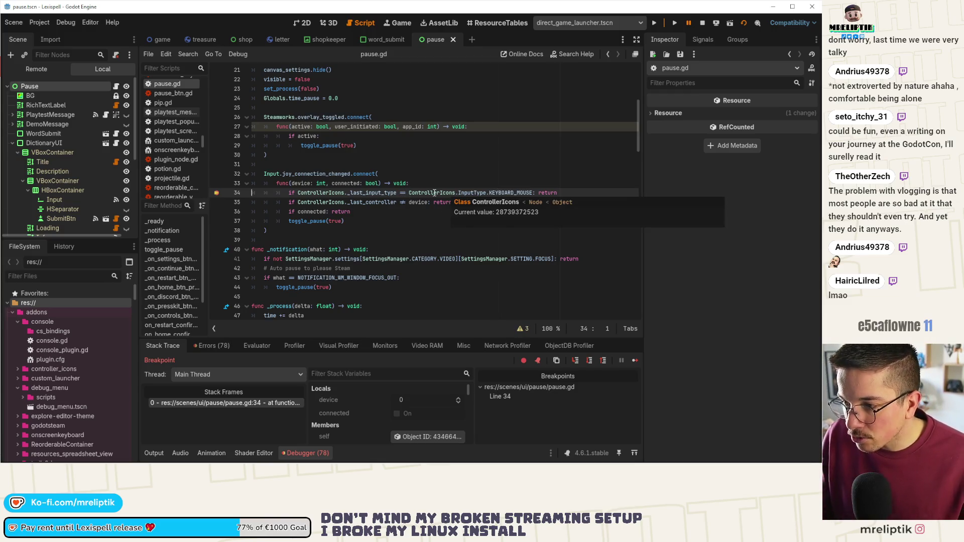
pyautogui.click(575, 361)
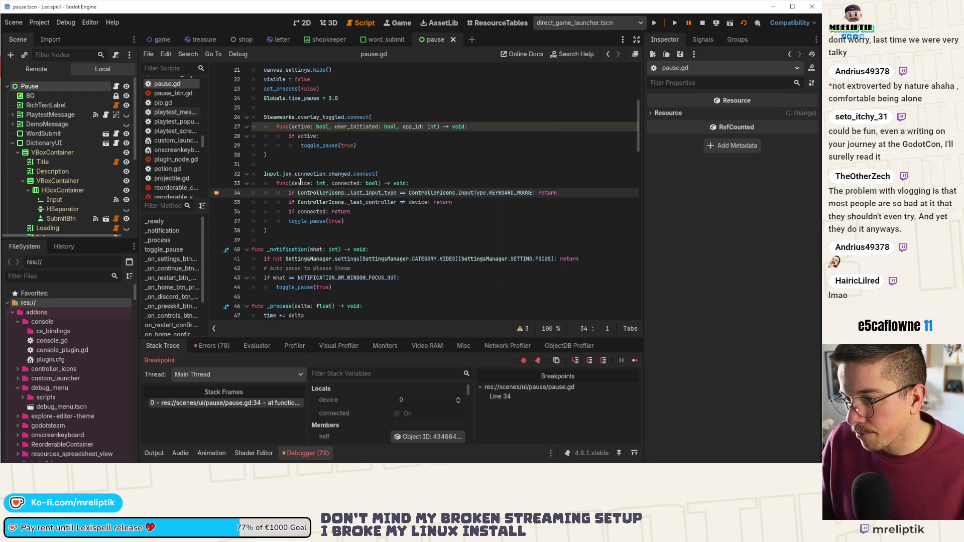
pyautogui.click(577, 363)
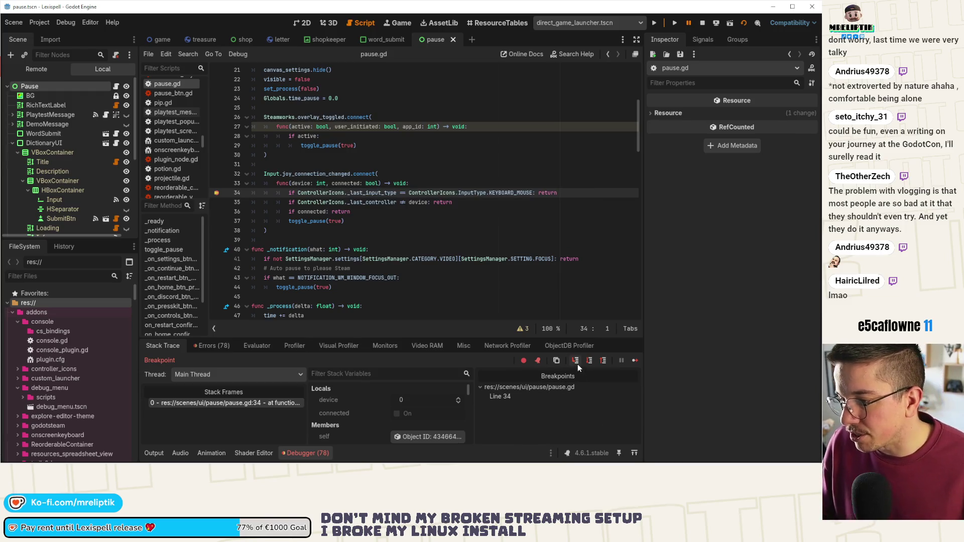
pyautogui.click(576, 360)
pyautogui.click(576, 361)
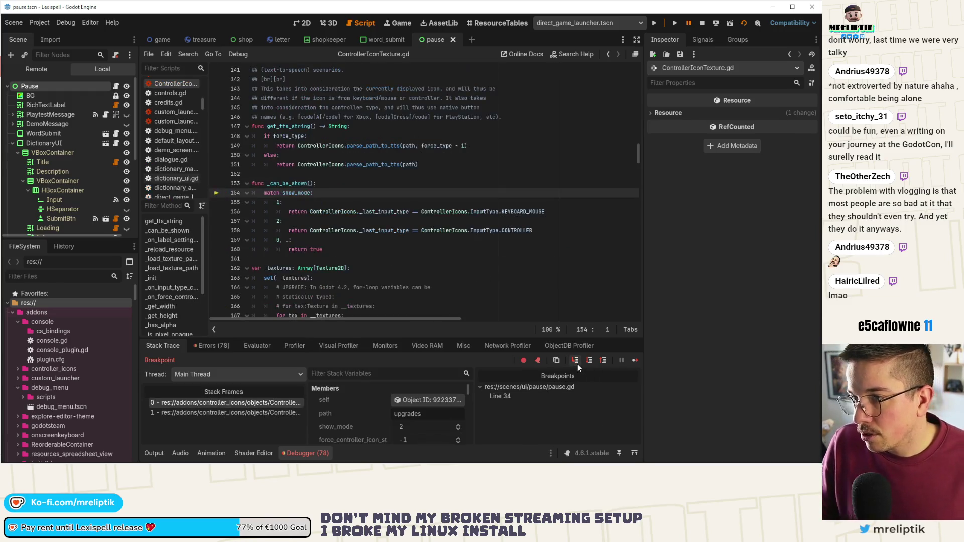
pyautogui.click(577, 363)
# Step: Keep stepping through the height calculation, input-type match and _draw_rect function
pyautogui.click(578, 363)
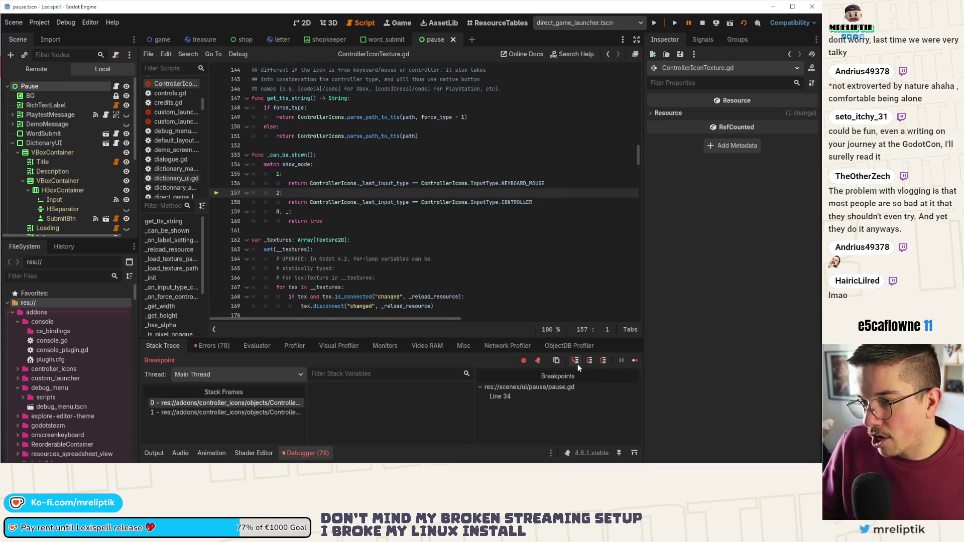
pyautogui.click(577, 363)
pyautogui.click(577, 363)
pyautogui.click(578, 363)
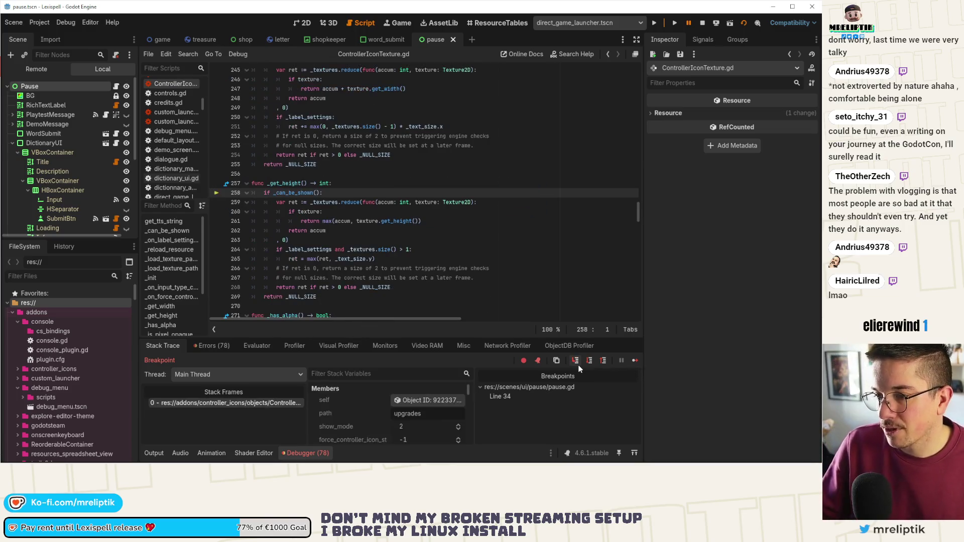
pyautogui.click(576, 361)
pyautogui.click(576, 361)
pyautogui.click(576, 361)
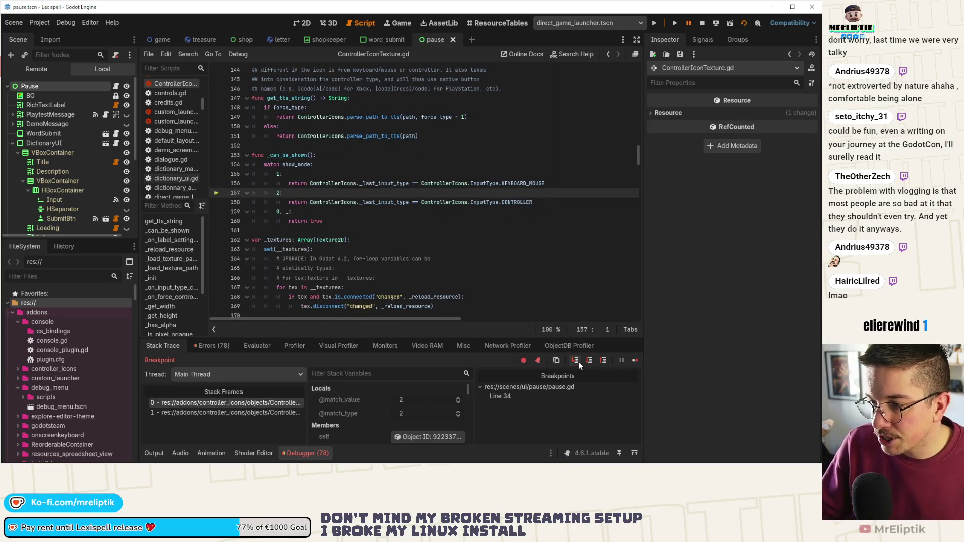
pyautogui.click(577, 361)
pyautogui.click(578, 363)
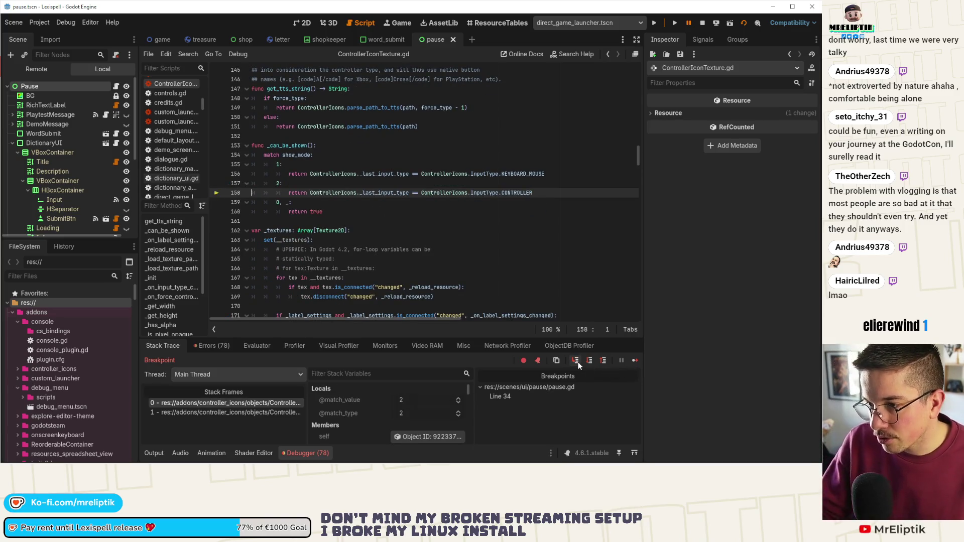
pyautogui.click(577, 364)
pyautogui.click(577, 362)
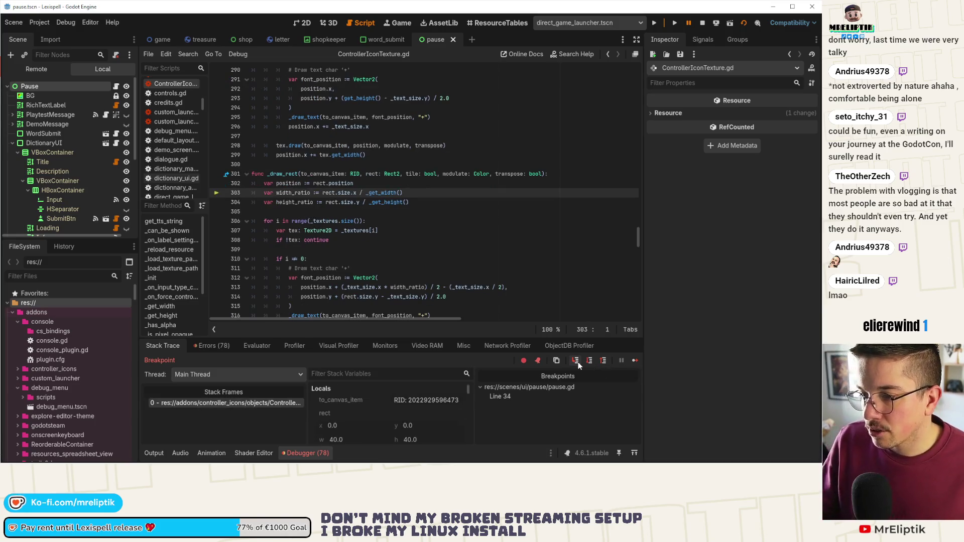
# Step: Resume the game, return to pause.gd, check Output and collapse the bottom panel
pyautogui.click(604, 360)
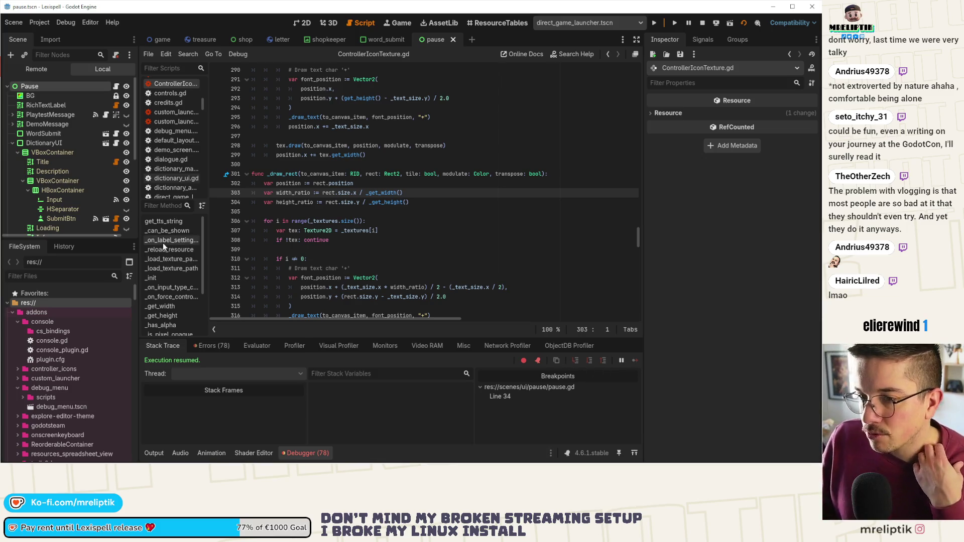
pyautogui.click(115, 87)
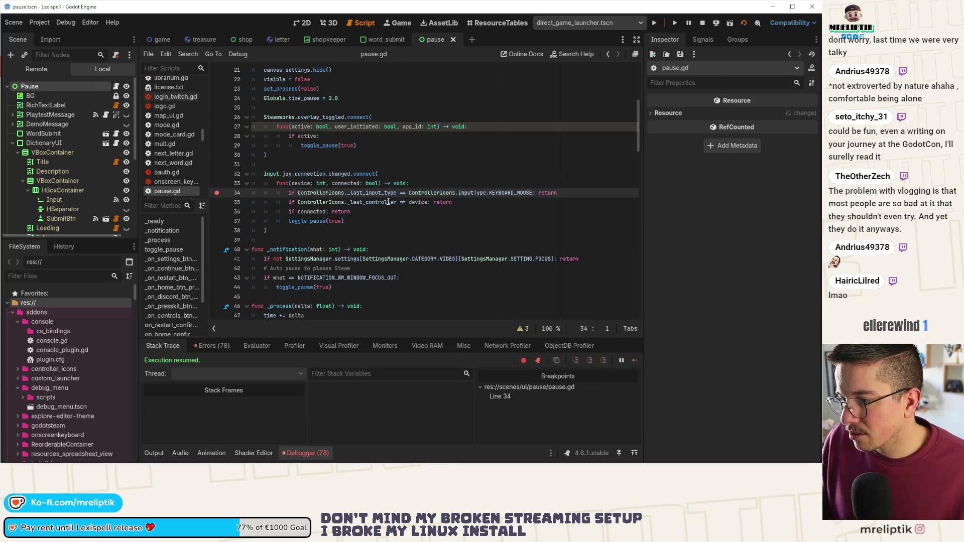
pyautogui.click(149, 453)
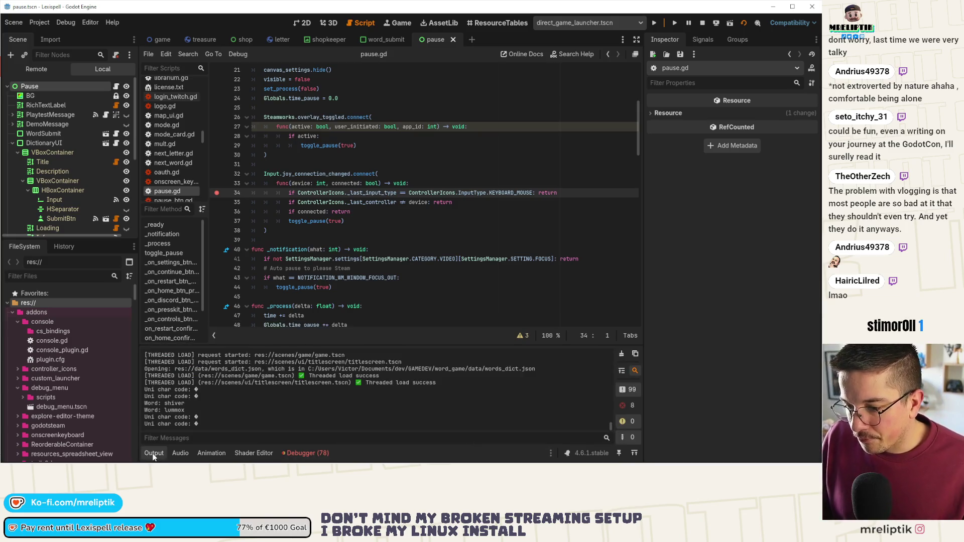
pyautogui.click(149, 454)
pyautogui.click(427, 184)
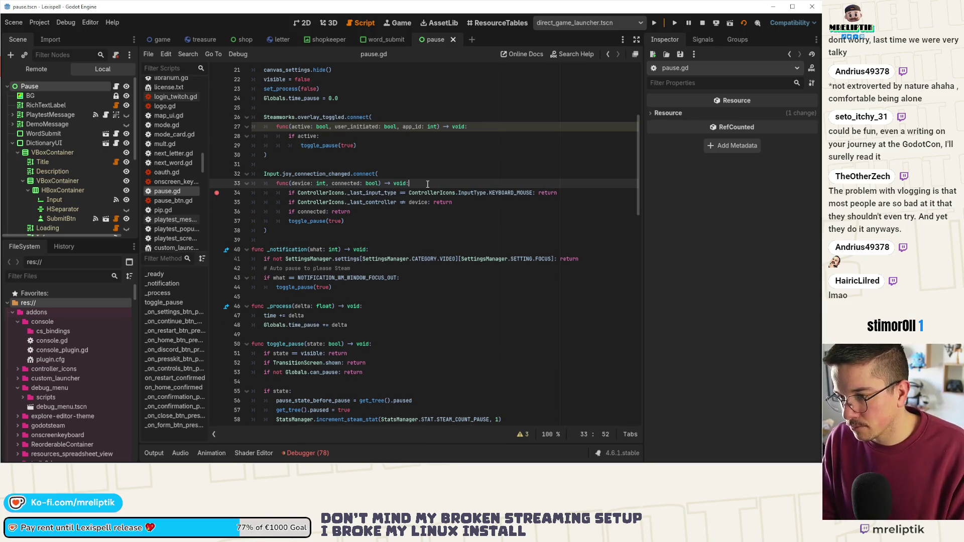
# Step: Add a print line with format string "Last input type: %d, last device: %d" after line 33
pyautogui.press('Return')
pyautogui.write('prinnt')
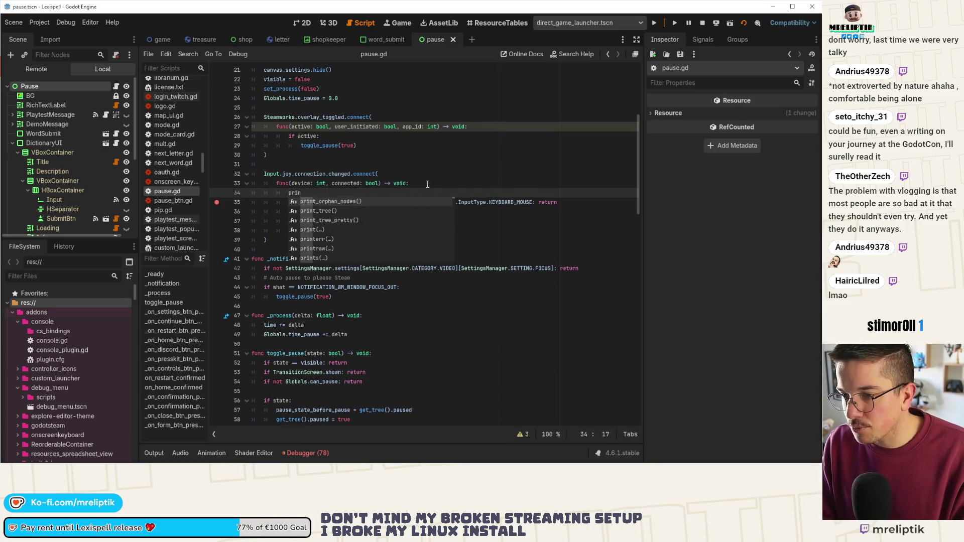
pyautogui.press('BackSpace')
pyautogui.press('BackSpace')
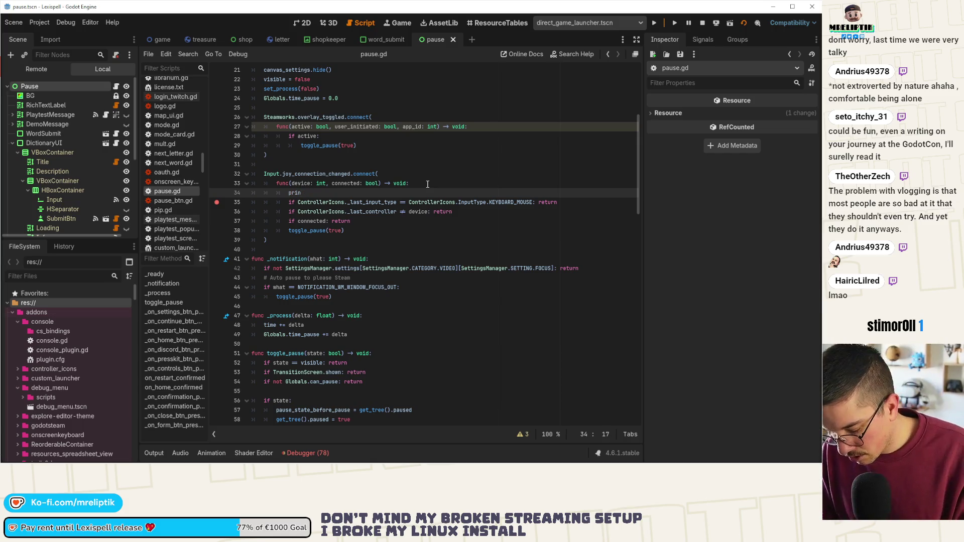
pyautogui.write('t("Last in')
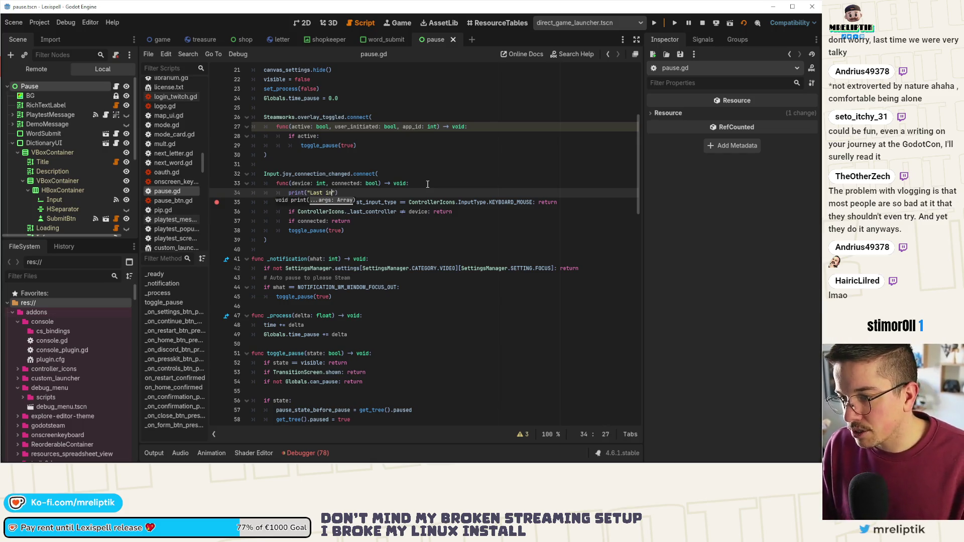
pyautogui.write('put type: ')
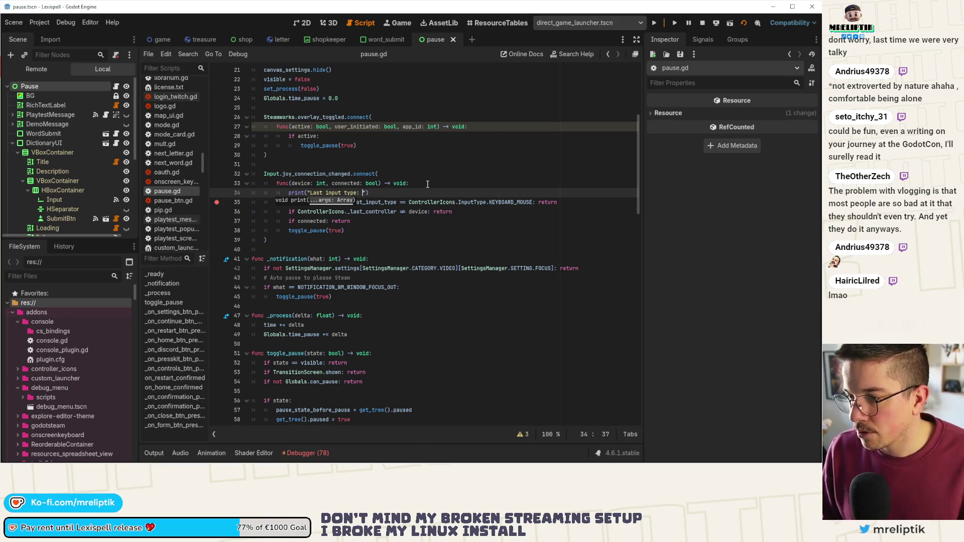
pyautogui.write(', last device:')
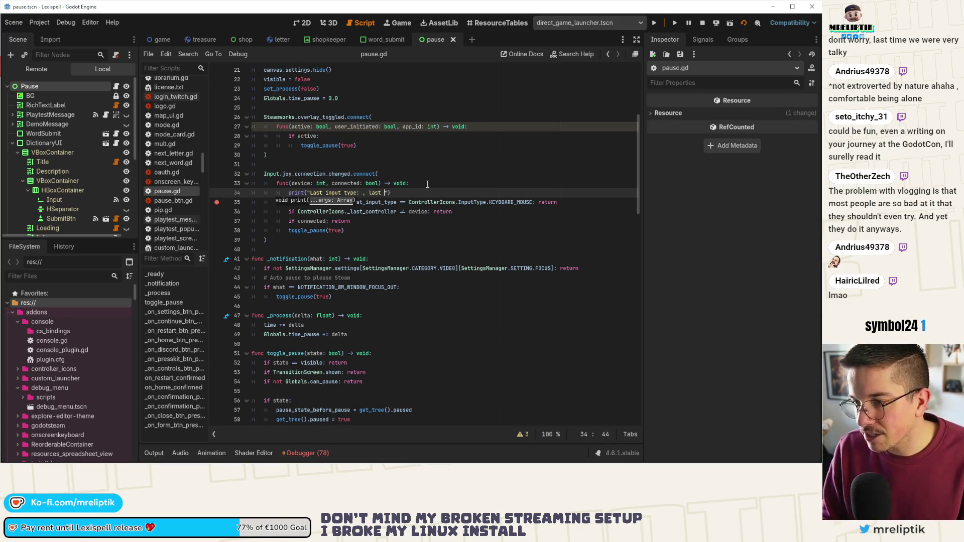
pyautogui.write(' ")')
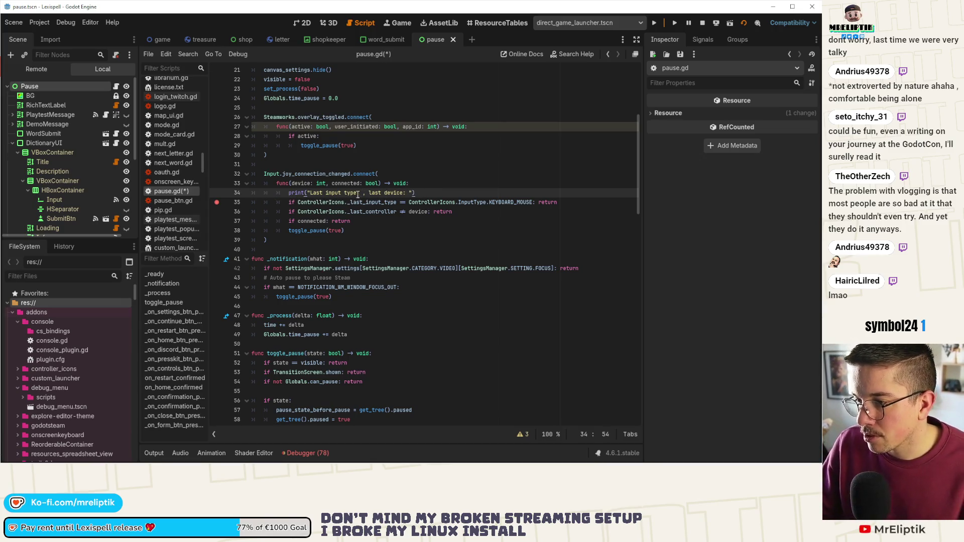
pyautogui.write('%d')
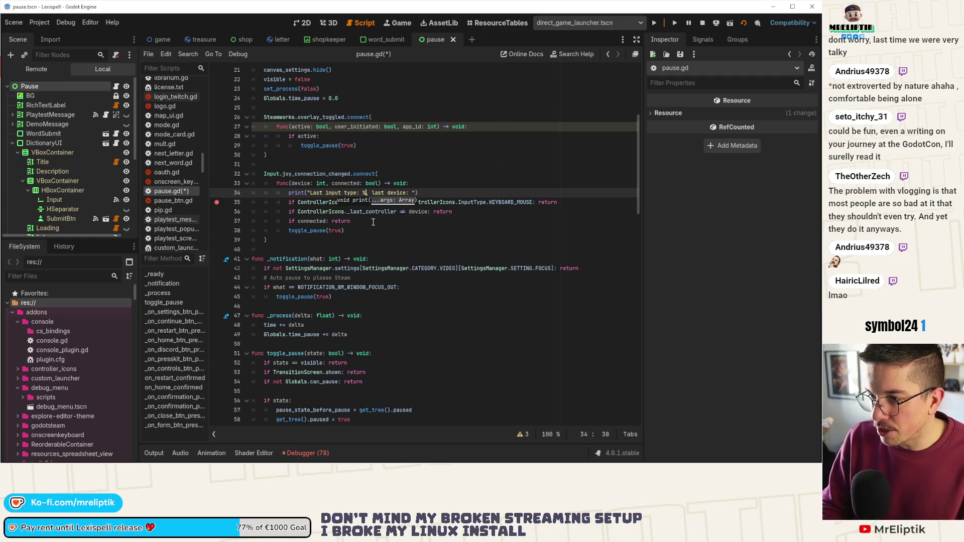
pyautogui.hotkey('ctrl', 'Right')
pyautogui.hotkey('ctrl', 'Right')
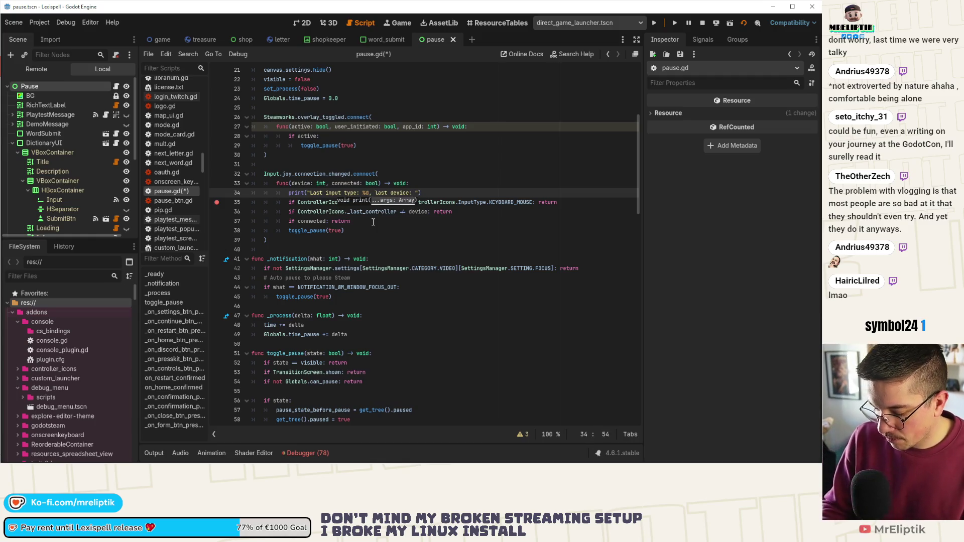
pyautogui.press('Right')
pyautogui.press('Right')
pyautogui.write('%d" % ')
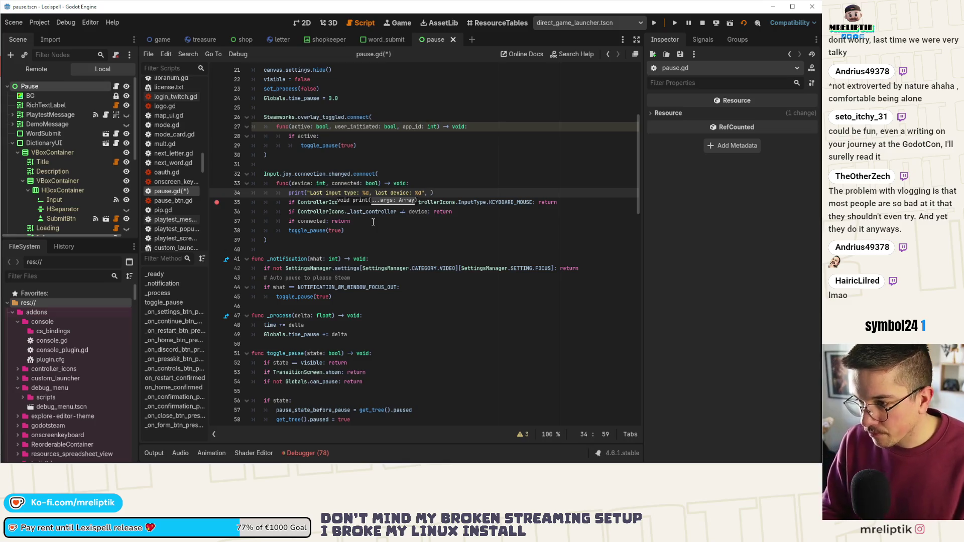
pyautogui.write('[')
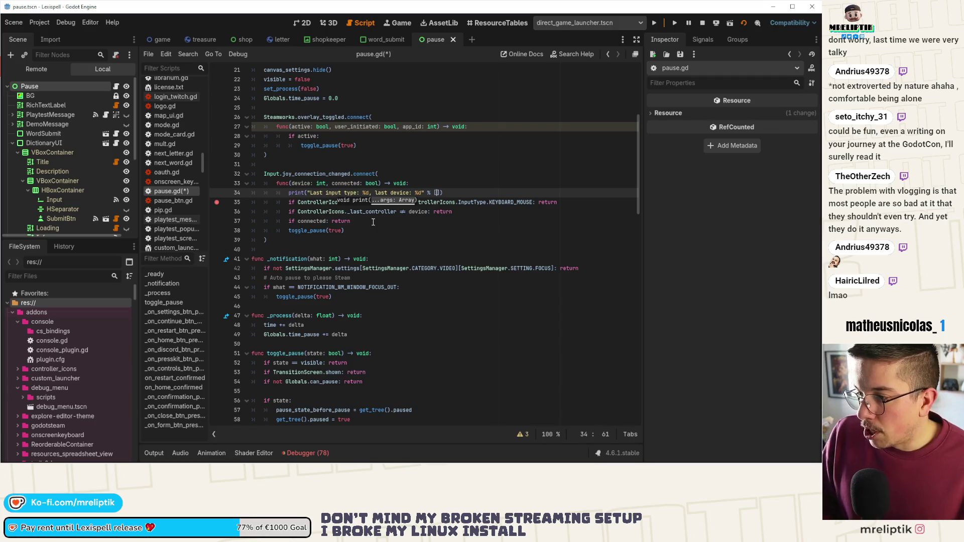
# Step: Paste ControllerIcons._last_input_type from line 35 as the print's first argument
pyautogui.click(482, 228)
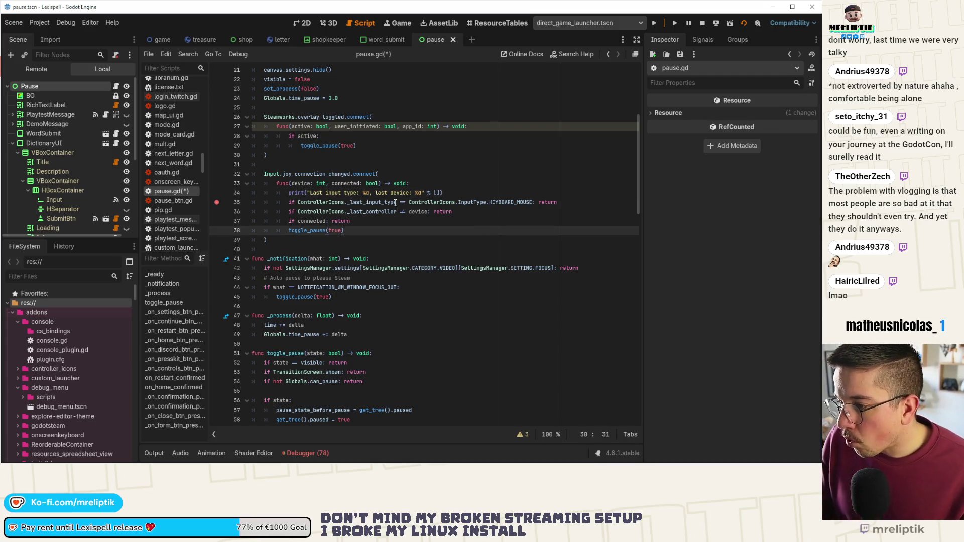
pyautogui.moveTo(396, 202); pyautogui.dragTo(302, 204)
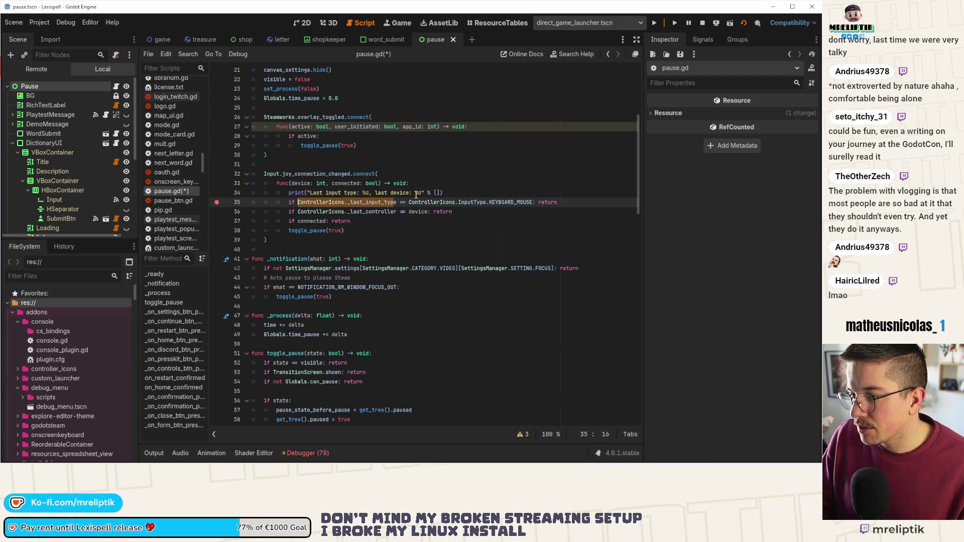
pyautogui.hotkey('ctrl', 'c')
pyautogui.click(437, 194)
pyautogui.hotkey('ctrl', 'v')
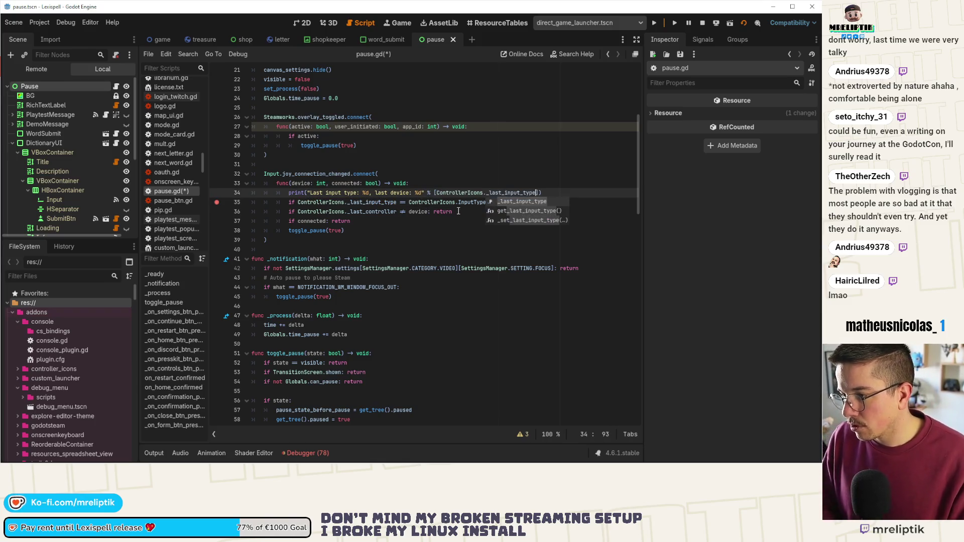
pyautogui.write(',')
# Step: Paste ControllerIcons._last_controller from line 36 as the second argument, then save pause.gd
pyautogui.click(398, 211)
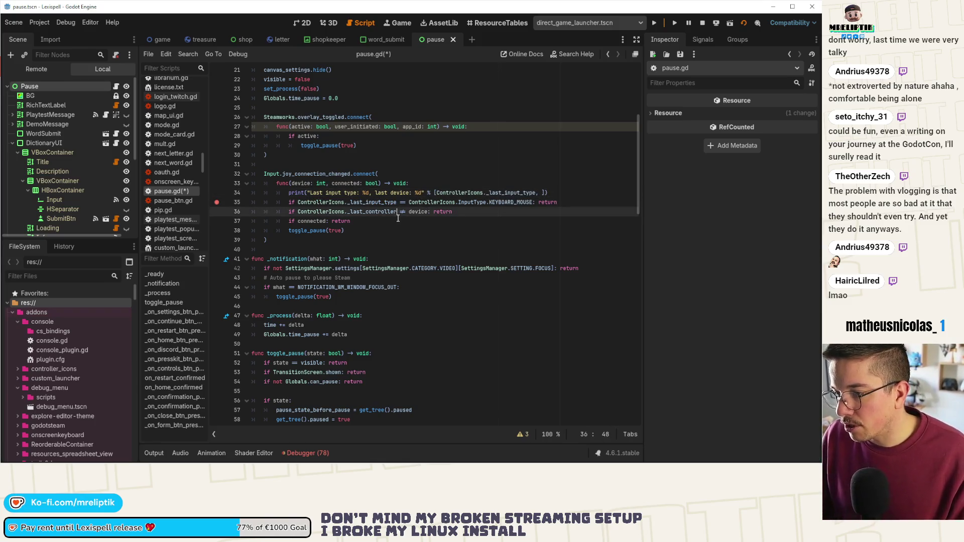
pyautogui.hotkey('ctrl', 'shift', 'Left')
pyautogui.hotkey('ctrl', 'shift', 'Left')
pyautogui.hotkey('ctrl', 'shift', 'Left')
pyautogui.hotkey('shift', 'Right')
pyautogui.hotkey('shift', 'Right')
pyautogui.hotkey('shift', 'Right')
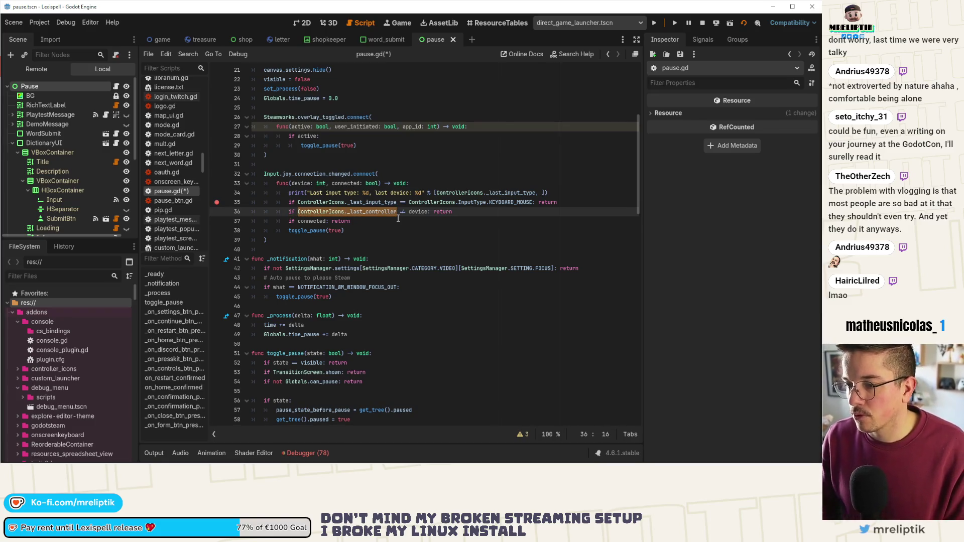
pyautogui.hotkey('ctrl', 'c')
pyautogui.click(544, 193)
pyautogui.hotkey('ctrl', 'v')
pyautogui.hotkey('ctrl', 's')
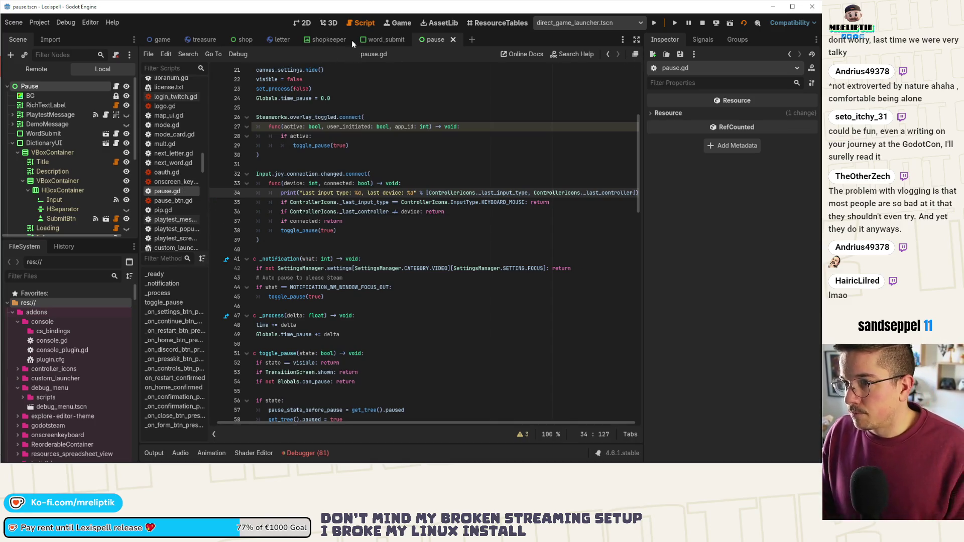
pyautogui.click(398, 23)
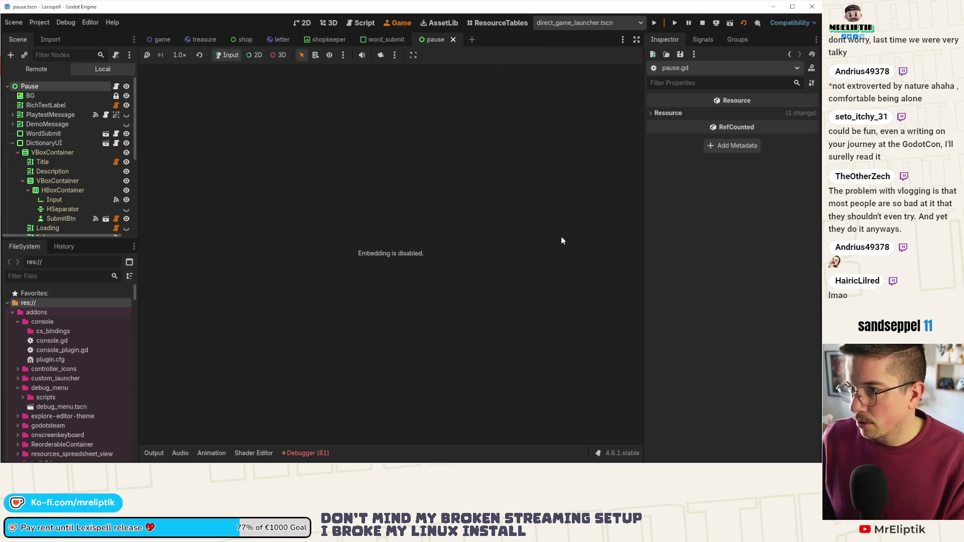
# Step: Untick Embed Game on Next Play, run the game, press Ctrl, and read the 'Last input type' logs in Output
pyautogui.click(413, 55)
pyautogui.click(422, 73)
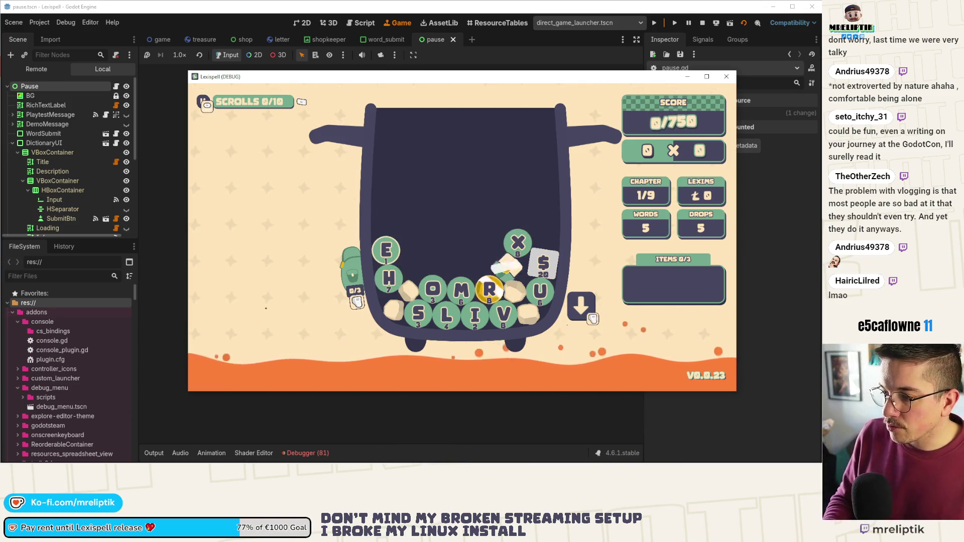
pyautogui.press('ctrl')
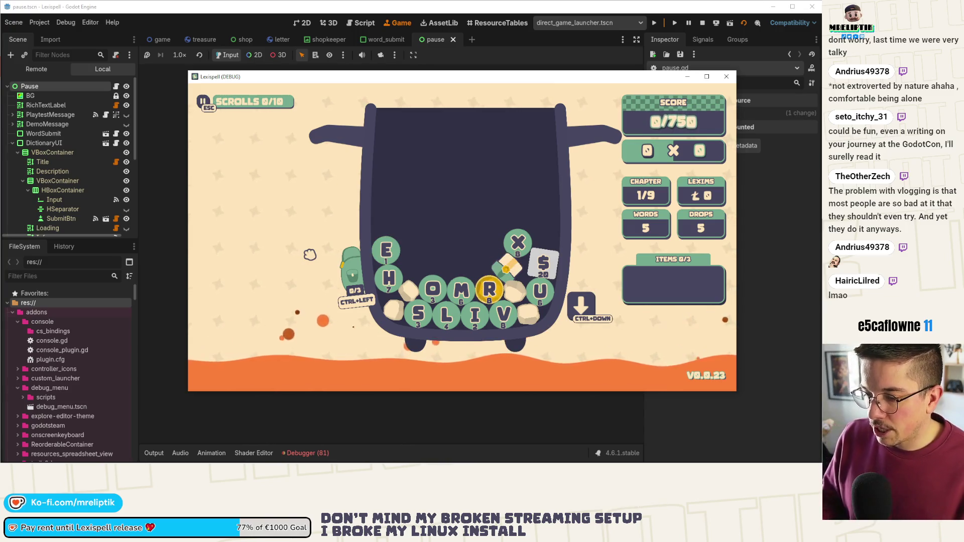
pyautogui.click(153, 452)
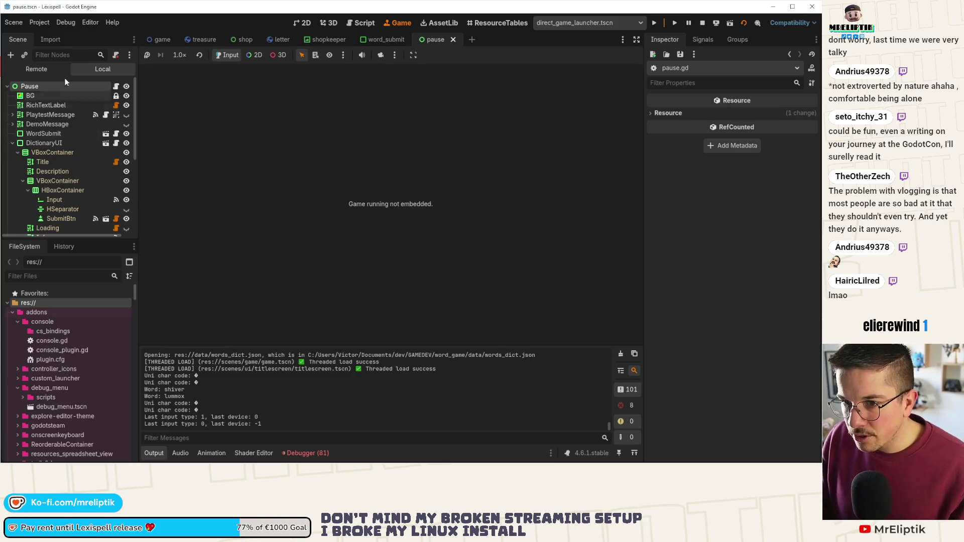
pyautogui.hotkey('ctrl', 'F3')
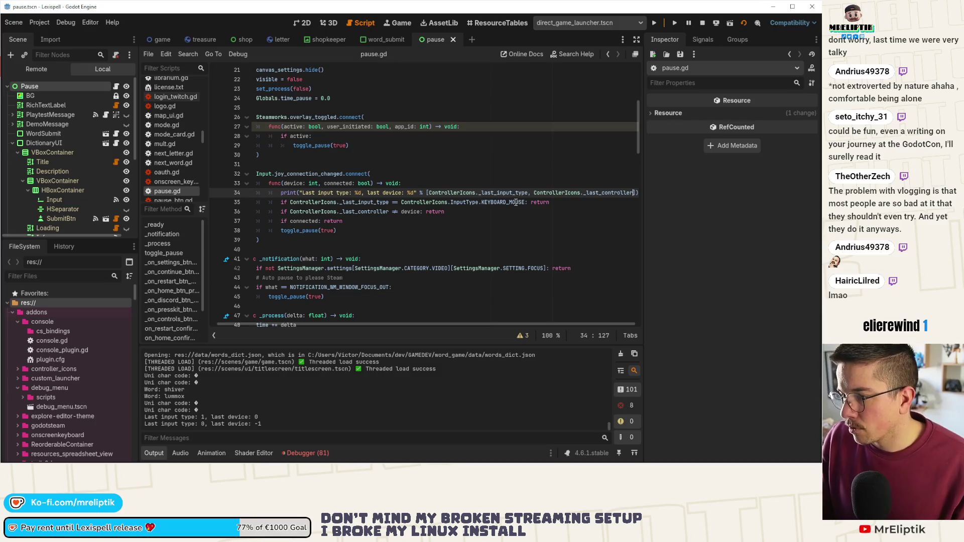
# Step: Place the caret on the keyboard input-type check on line 35 of pause.gd
pyautogui.click(485, 202)
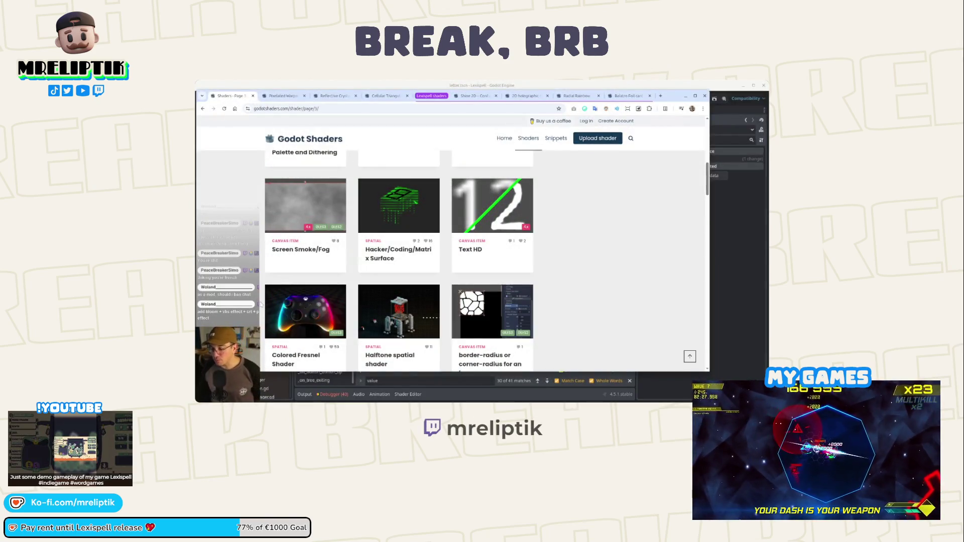
# Step: Scroll the godotshaders.com listing past Basic Gaussian Blur to the Plexus Particles and starfield shaders
pyautogui.scroll(3, 399, 261)
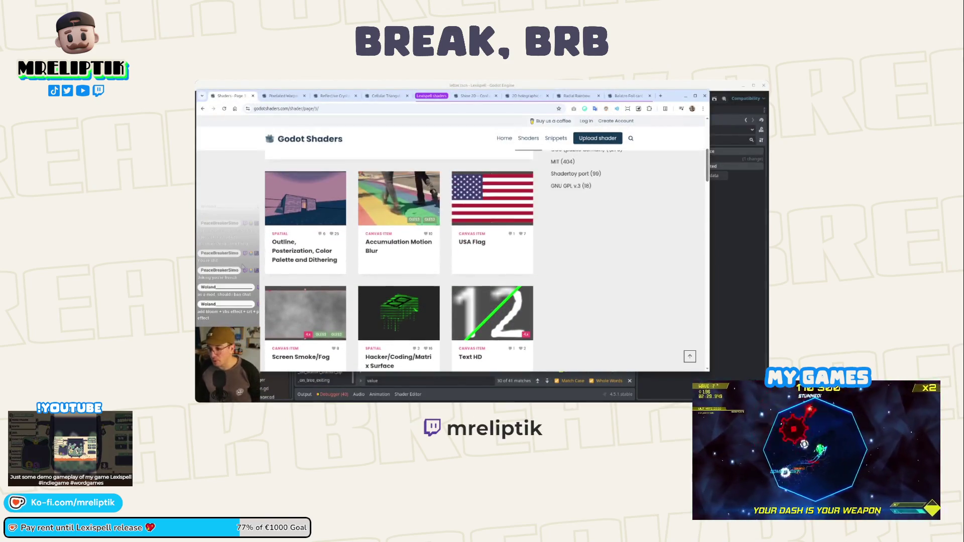
pyautogui.scroll(-3, 248, 267)
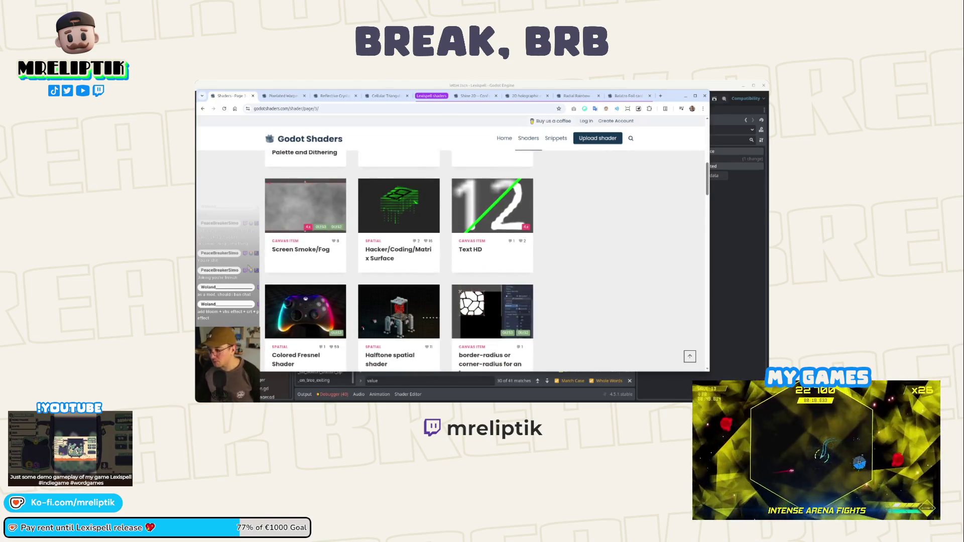
pyautogui.scroll(-2, 248, 267)
pyautogui.scroll(-2, 248, 267)
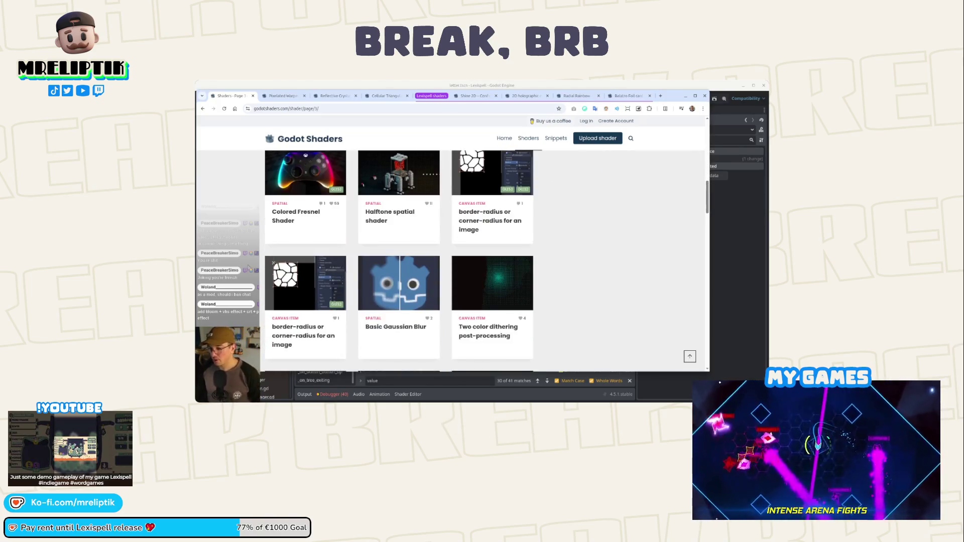
pyautogui.scroll(-2, 249, 262)
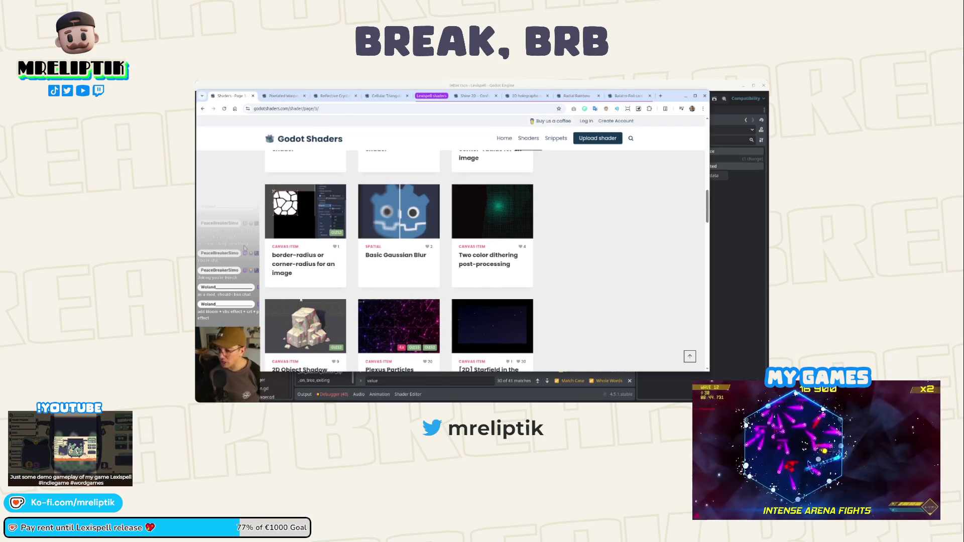
pyautogui.scroll(-2, 244, 247)
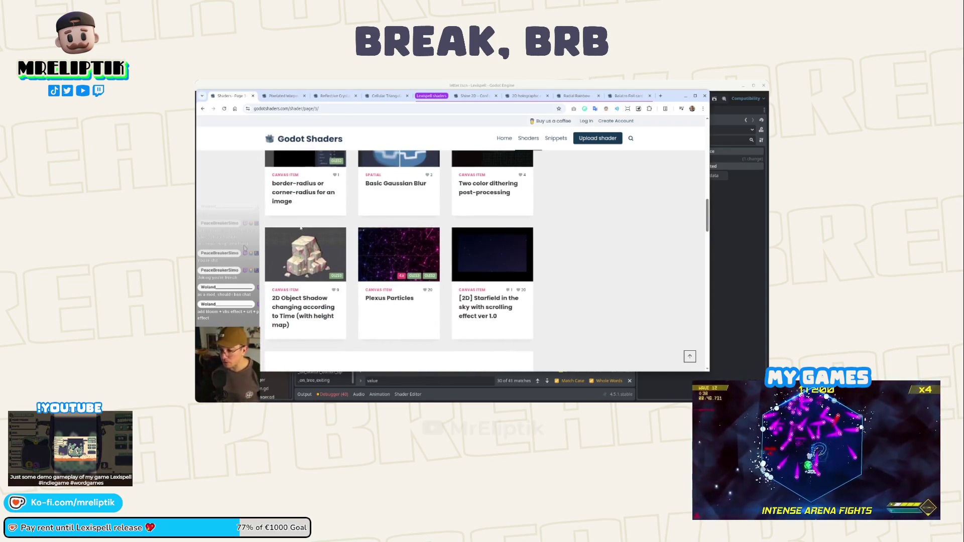
pyautogui.scroll(-1, 245, 248)
pyautogui.scroll(2, 244, 248)
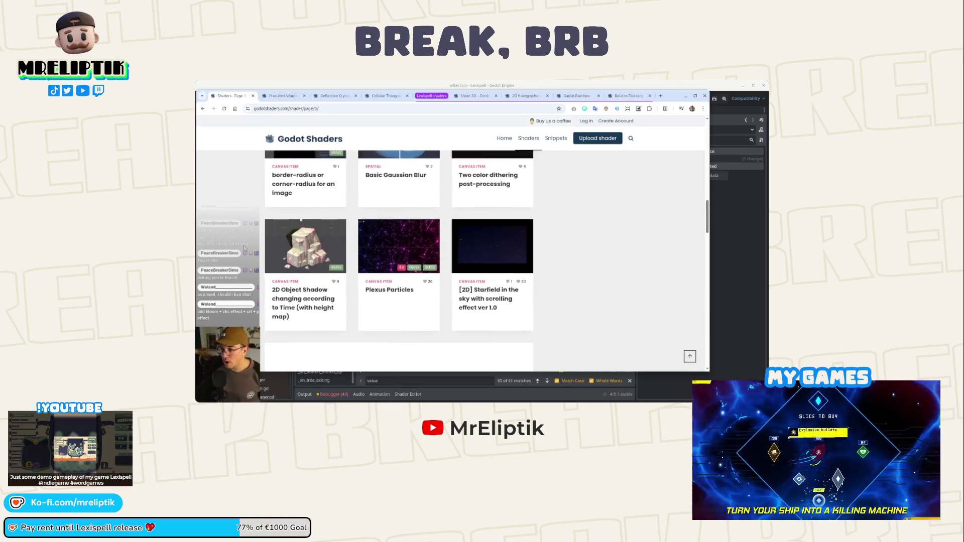
pyautogui.scroll(-10, 244, 248)
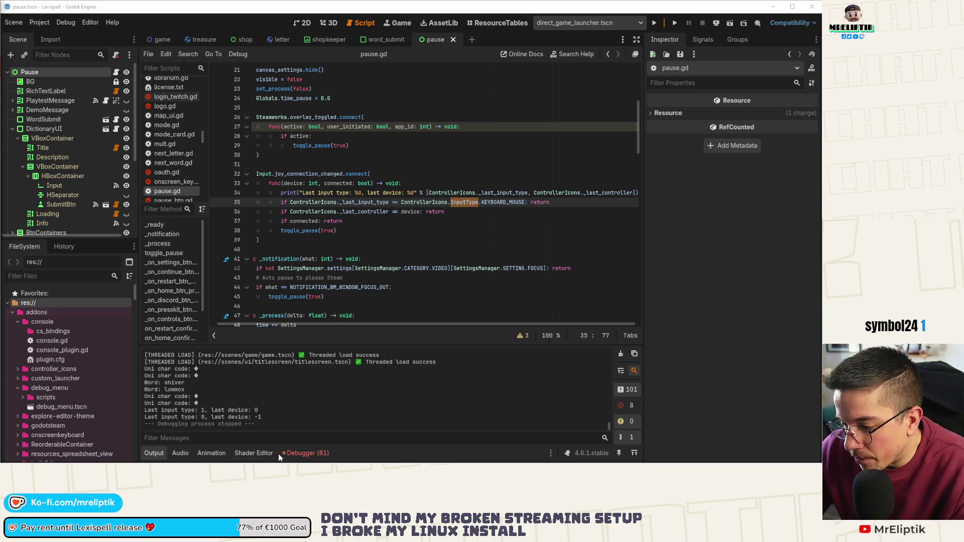
pyautogui.doubleClick(188, 411)
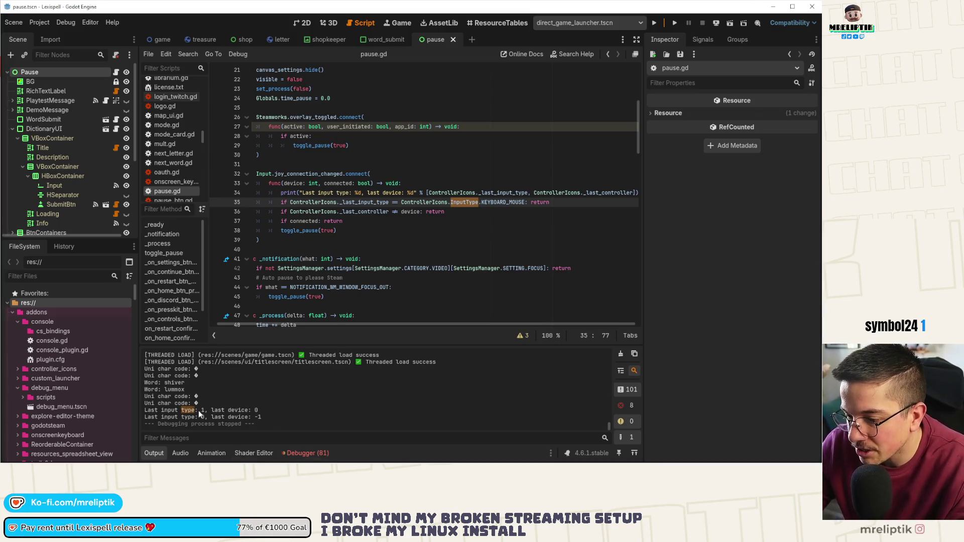
pyautogui.click(433, 204)
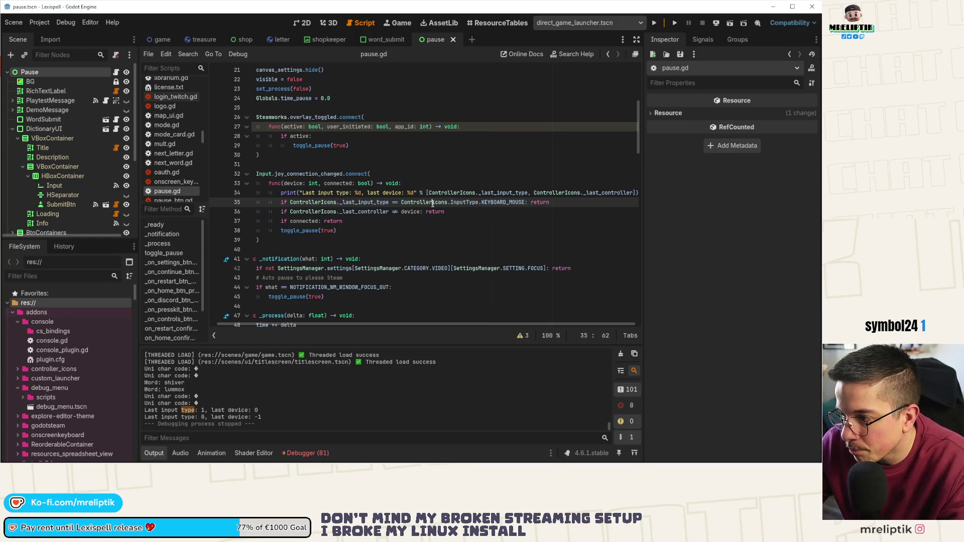
pyautogui.doubleClick(474, 202)
pyautogui.keyDown('ctrl'); pyautogui.click(464, 203); pyautogui.keyUp('ctrl')
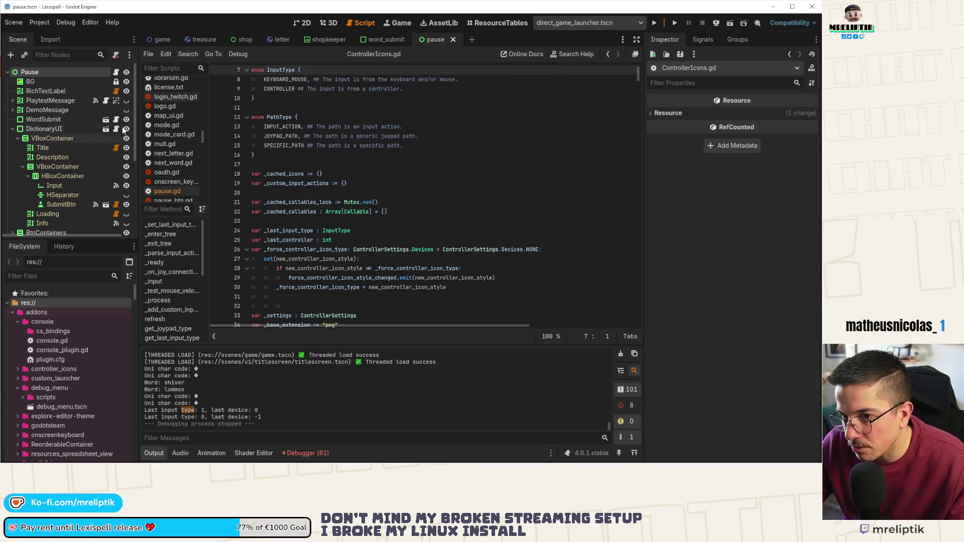
pyautogui.click(117, 73)
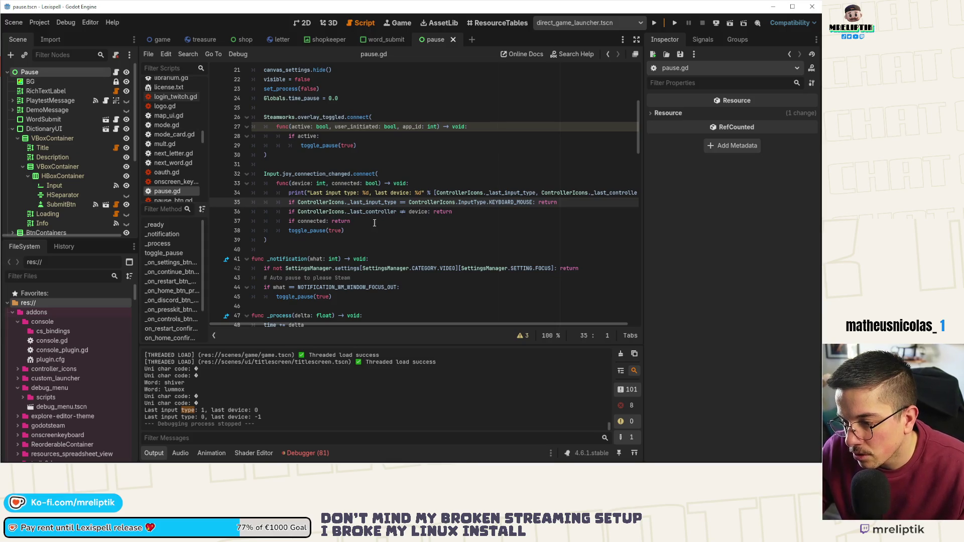
pyautogui.doubleClick(318, 221)
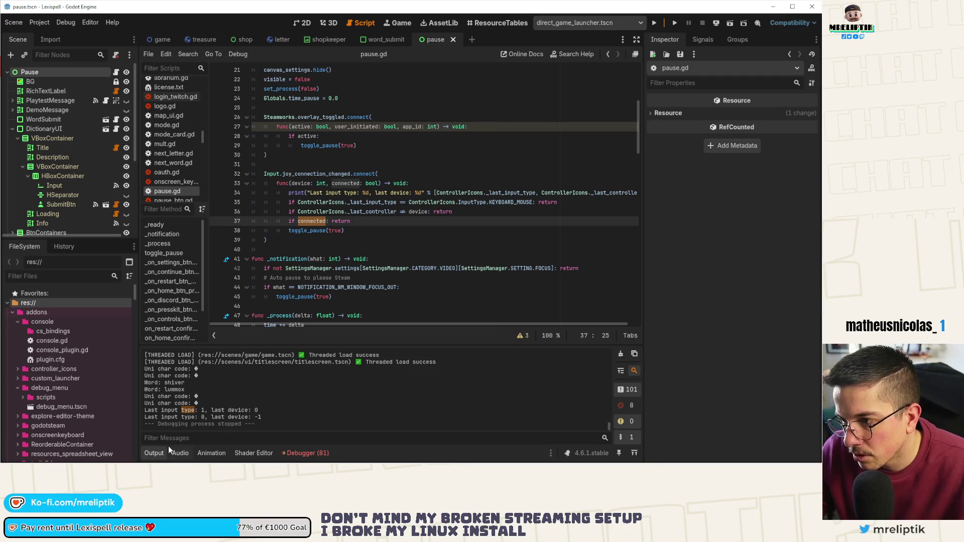
pyautogui.click(423, 193)
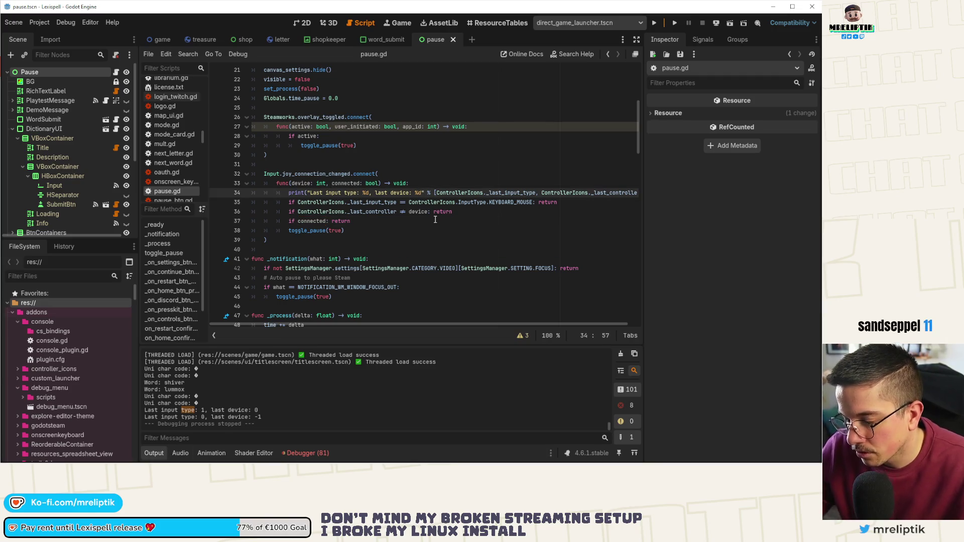
# Step: Add ', connected: %s' and a connected argument to line 34's print, save, and run Lexispell
pyautogui.write(', co')
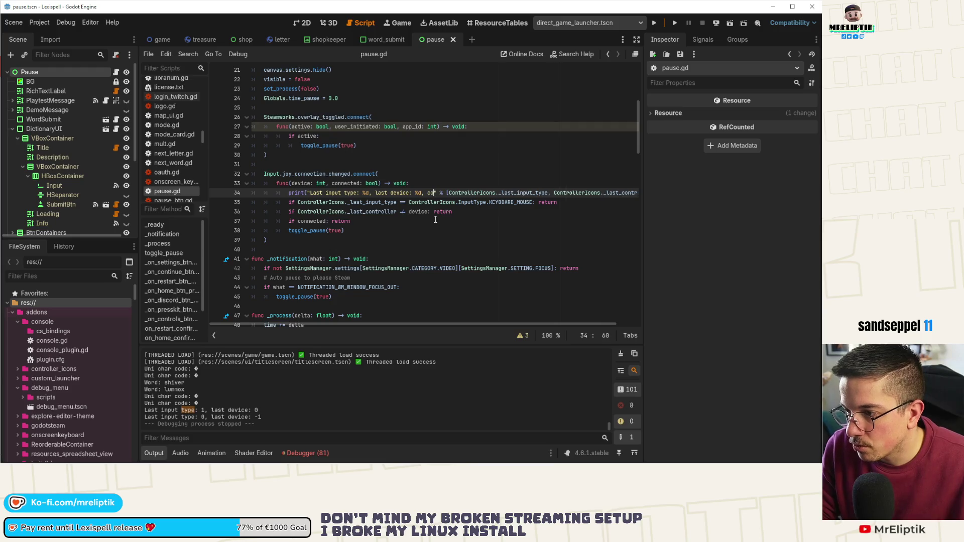
pyautogui.write('nnected:')
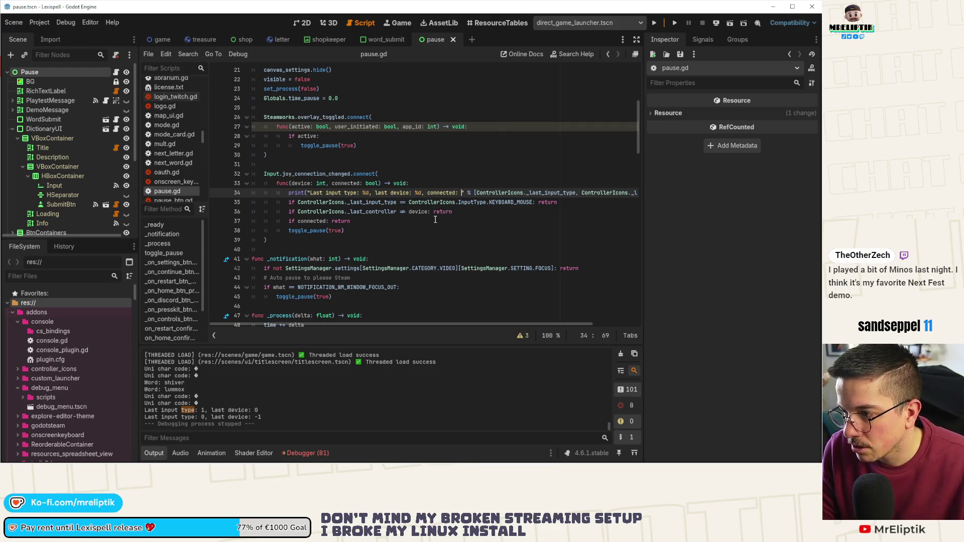
pyautogui.write(' %s')
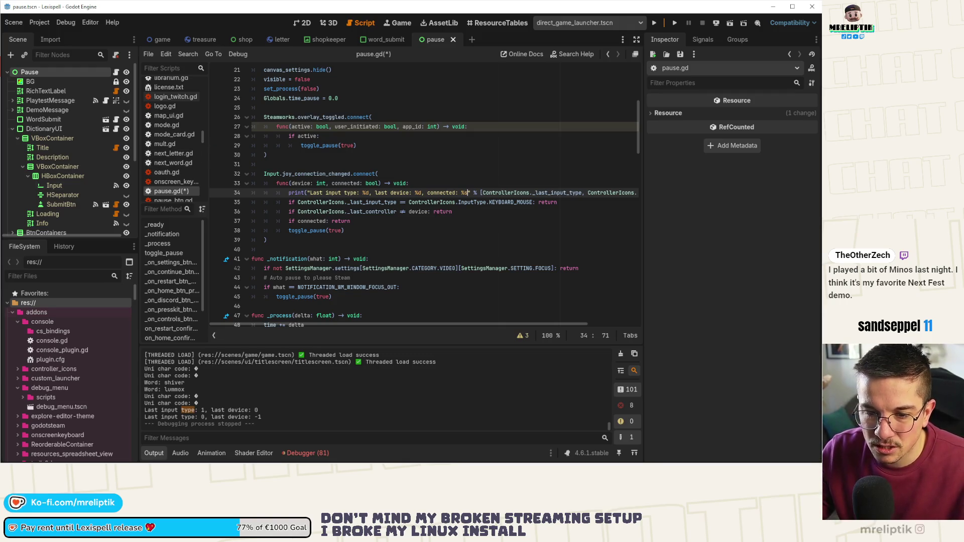
pyautogui.press('Left')
pyautogui.press('Left')
pyautogui.press('Left')
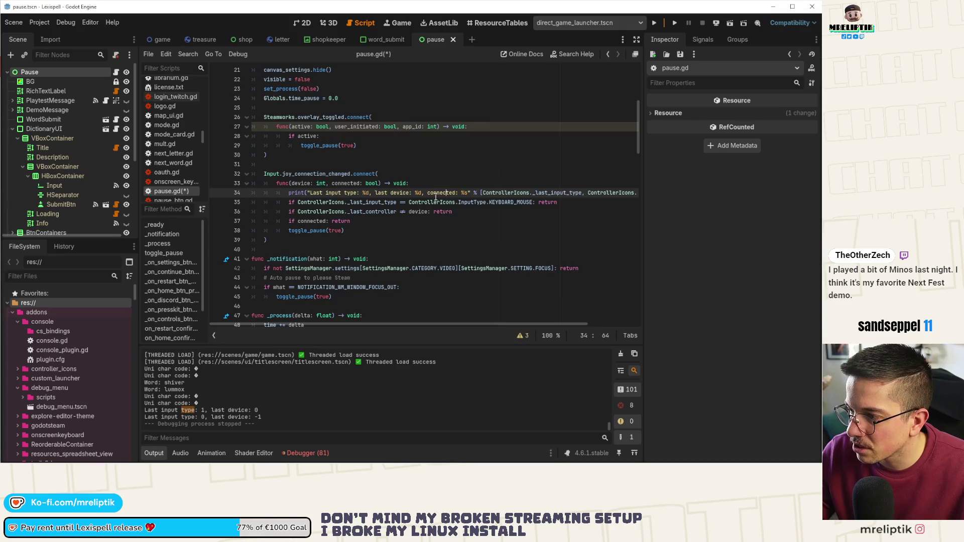
pyautogui.hscroll(3, 552, 199)
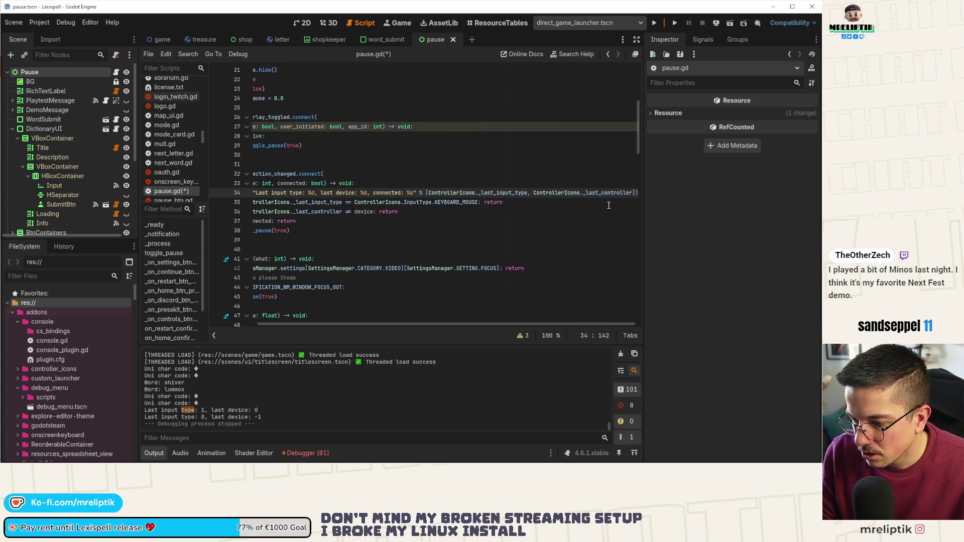
pyautogui.write(', ')
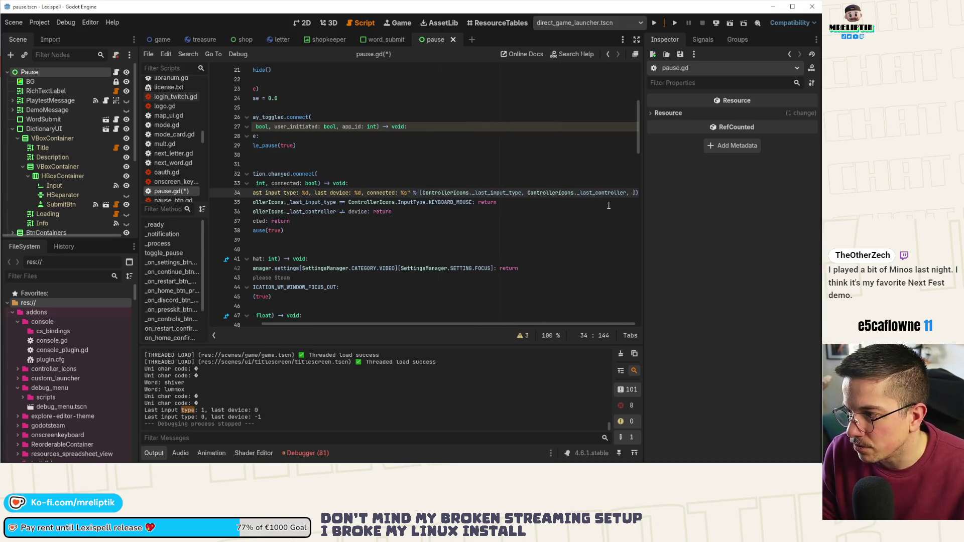
pyautogui.write('connected')
pyautogui.hotkey('ctrl', 's')
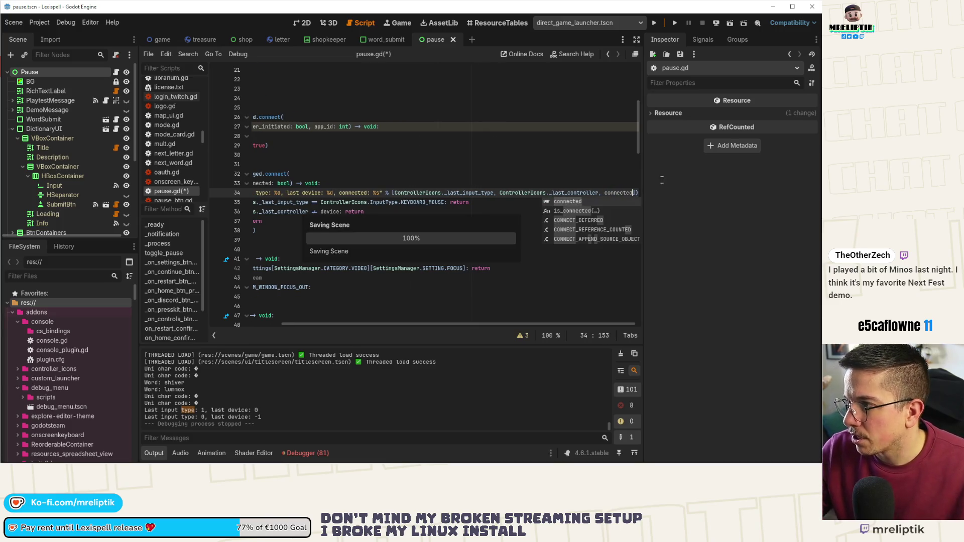
pyautogui.press('F5')
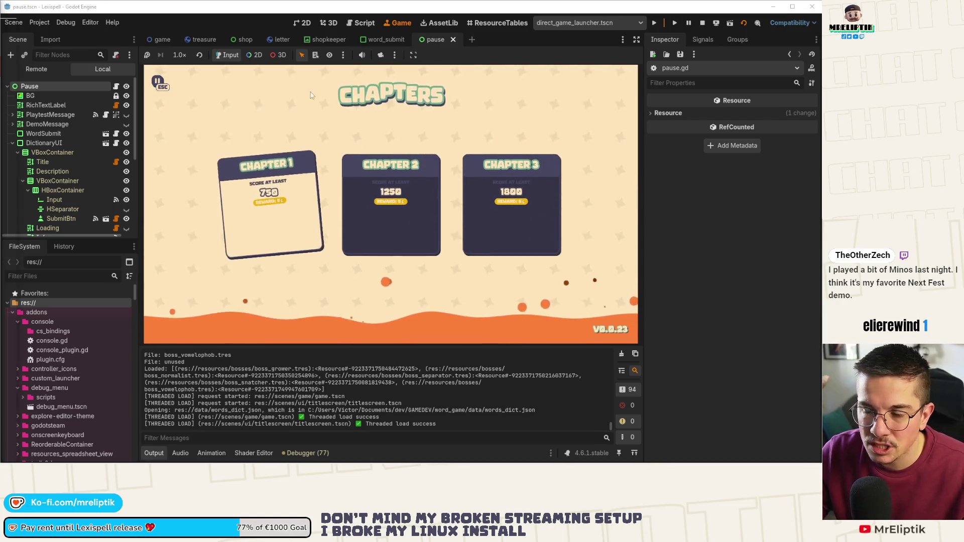
pyautogui.hotkey('alt', 'Tab')
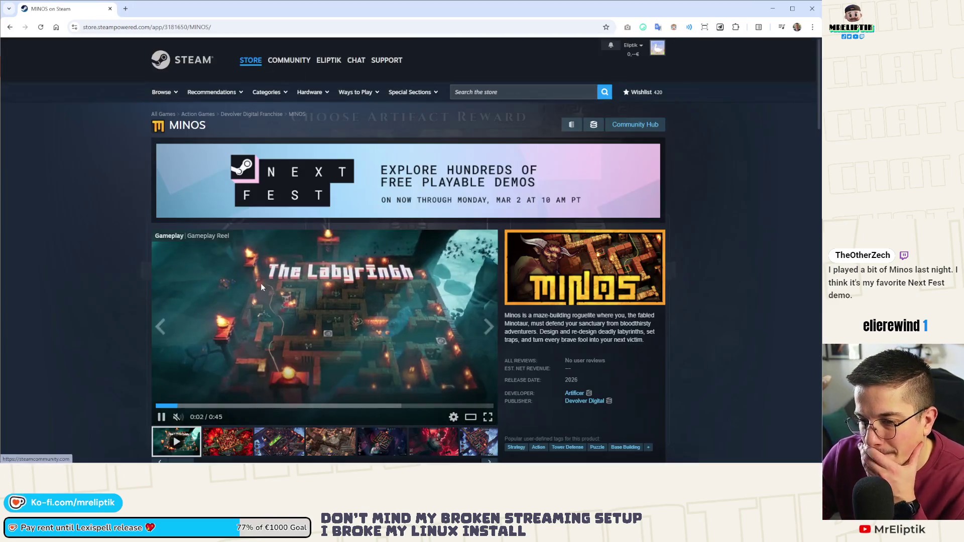
# Step: Scroll down through the MINOS Steam store page to read its details
pyautogui.scroll(-3, 182, 280)
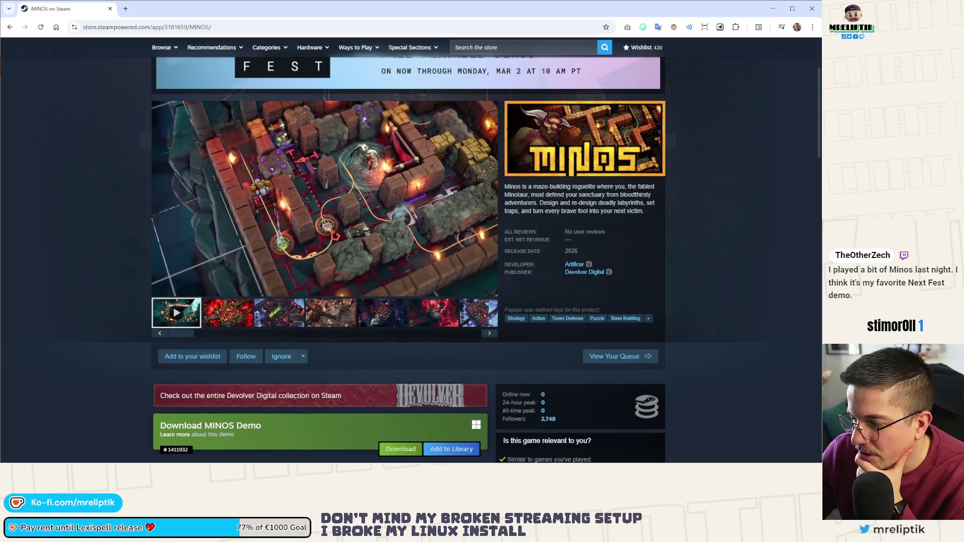
pyautogui.scroll(-3, 154, 261)
pyautogui.scroll(-3, 154, 261)
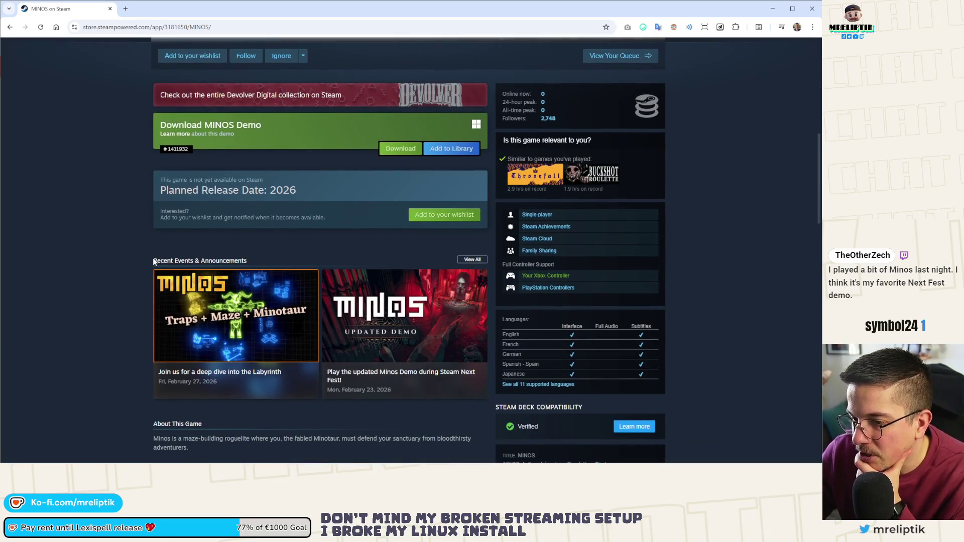
pyautogui.scroll(-4, 154, 261)
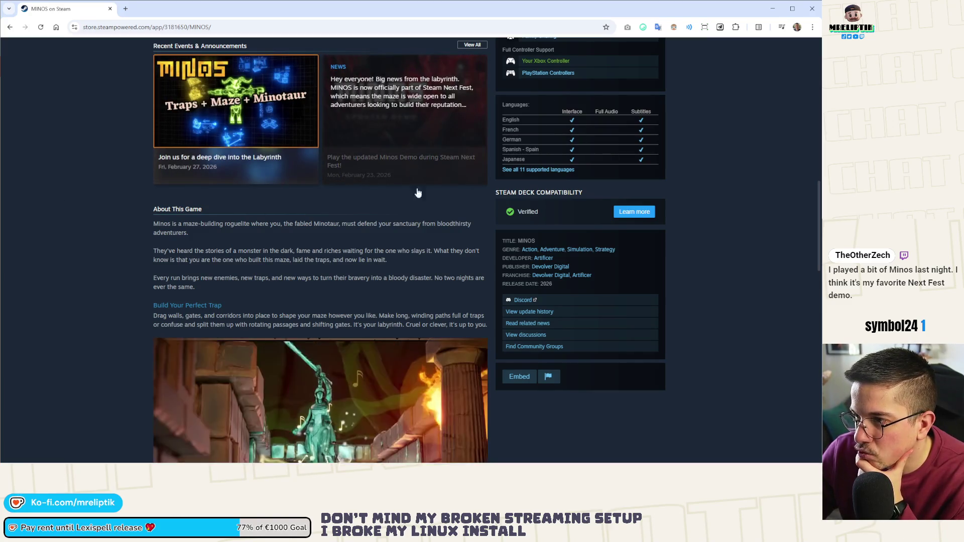
pyautogui.scroll(-1, 212, 230)
pyautogui.scroll(-5, 211, 230)
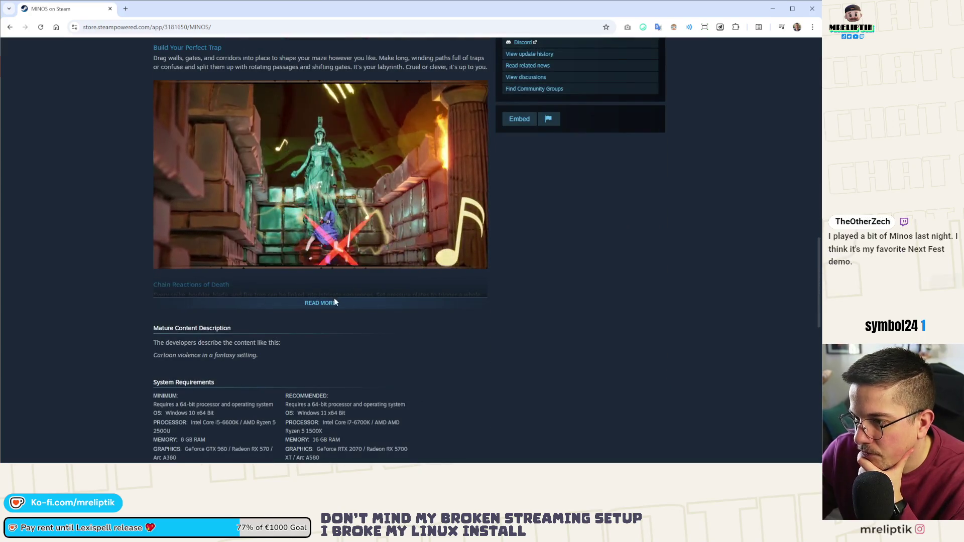
pyautogui.scroll(-3, 133, 282)
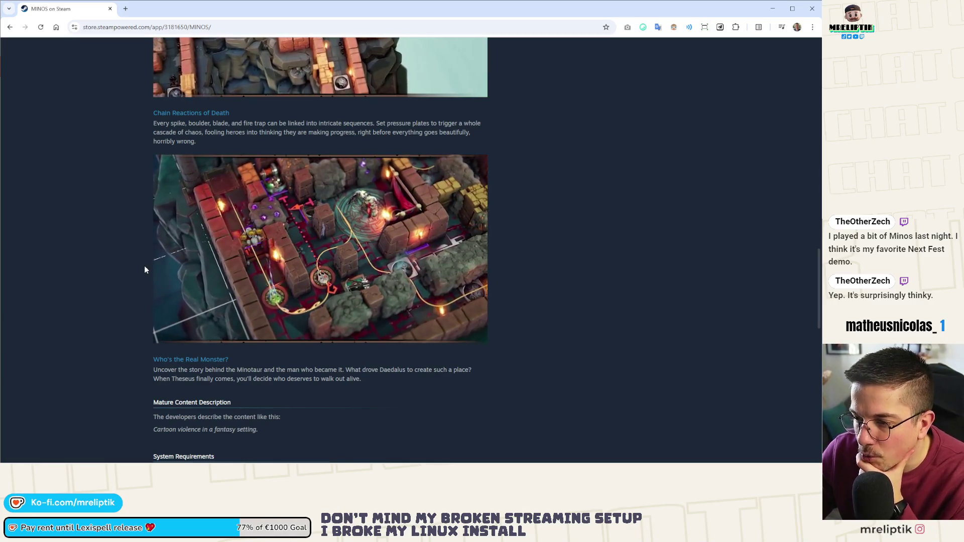
pyautogui.scroll(-2, 144, 270)
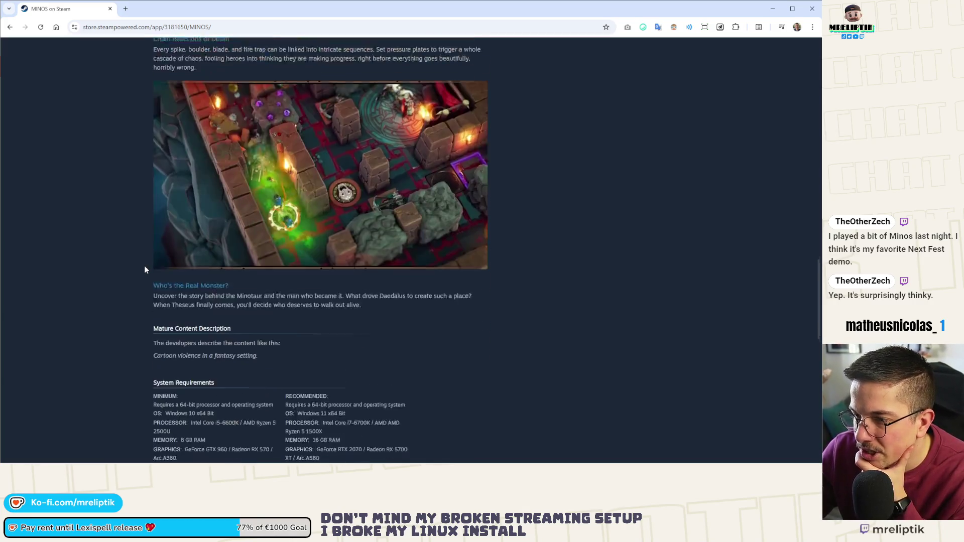
pyautogui.scroll(-5, 145, 269)
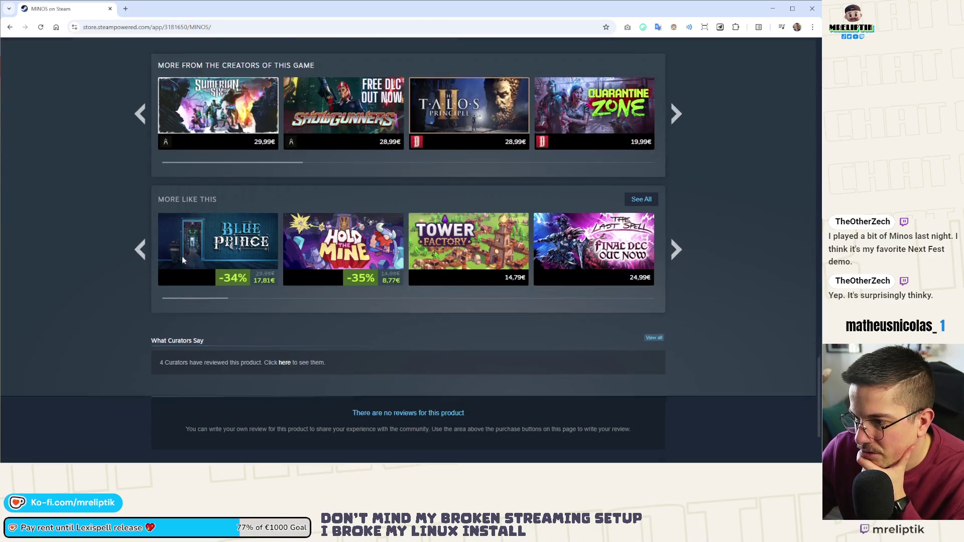
# Step: Return to the top of the page and open the Artificer developer page
pyautogui.scroll(9, 181, 261)
pyautogui.scroll(4, 179, 268)
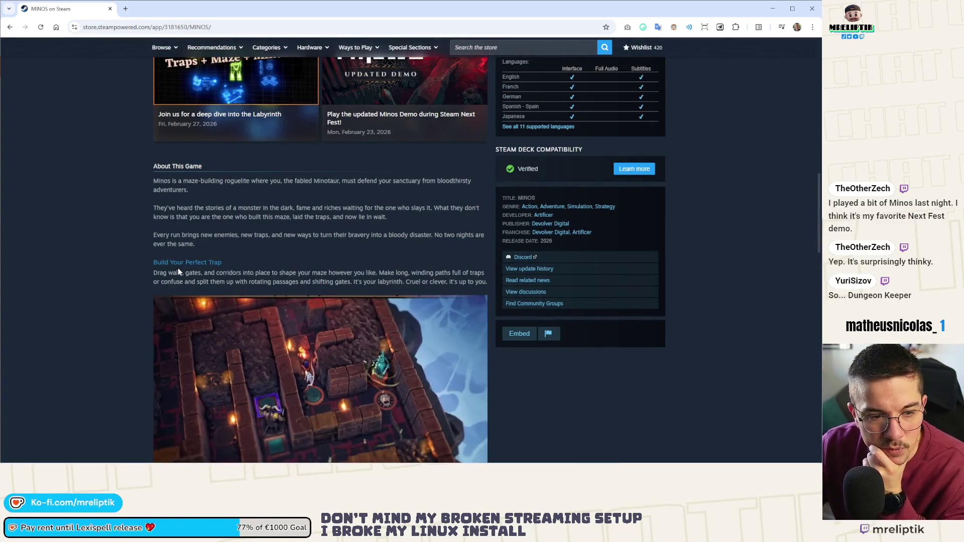
pyautogui.scroll(1, 178, 270)
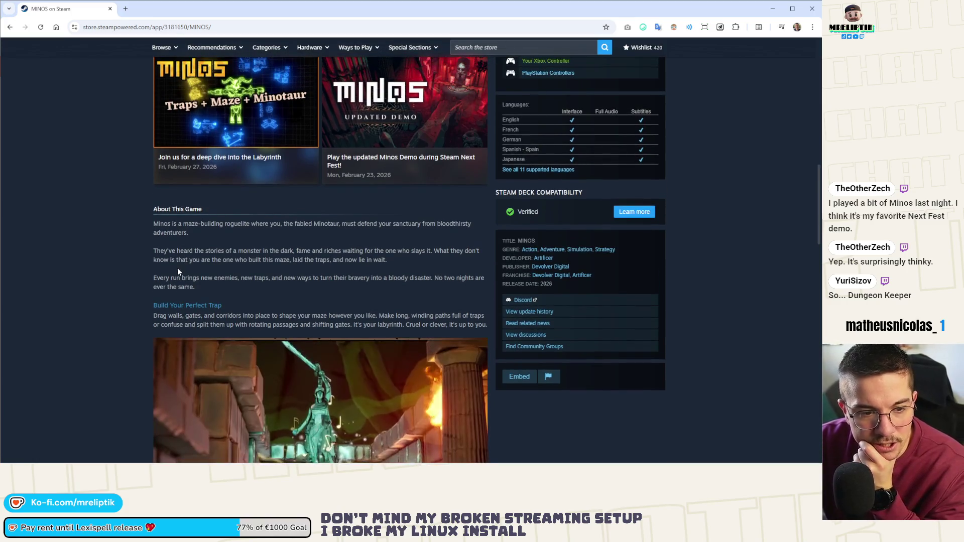
pyautogui.scroll(9, 242, 308)
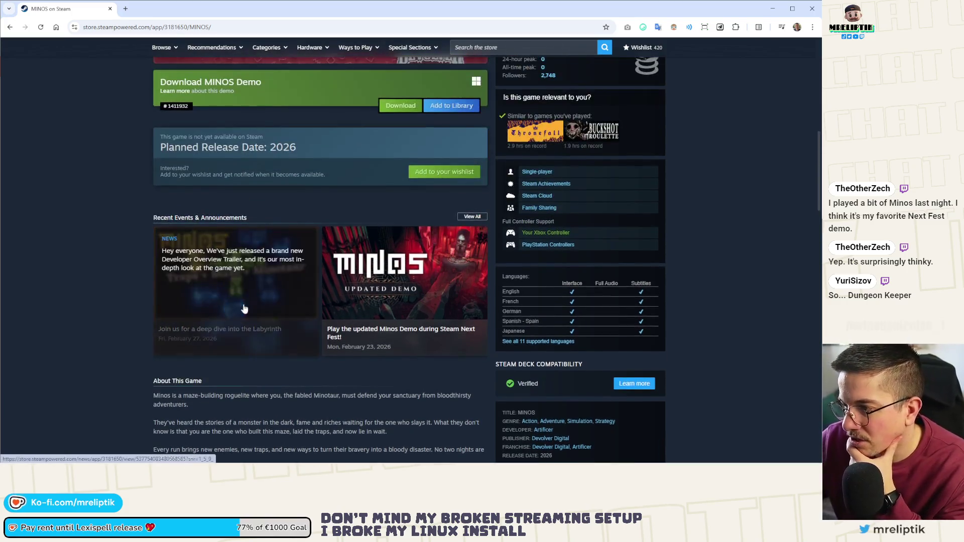
pyautogui.scroll(5, 535, 269)
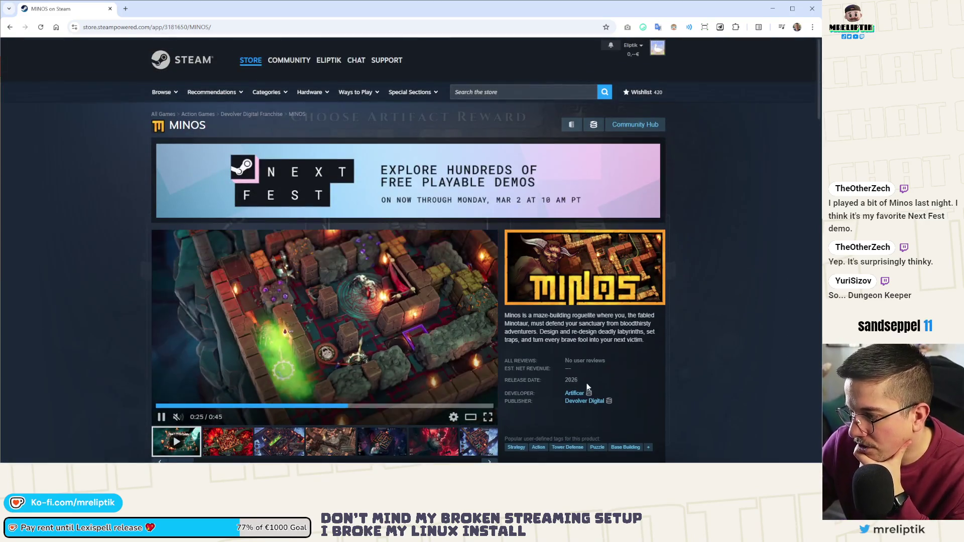
pyautogui.click(573, 394)
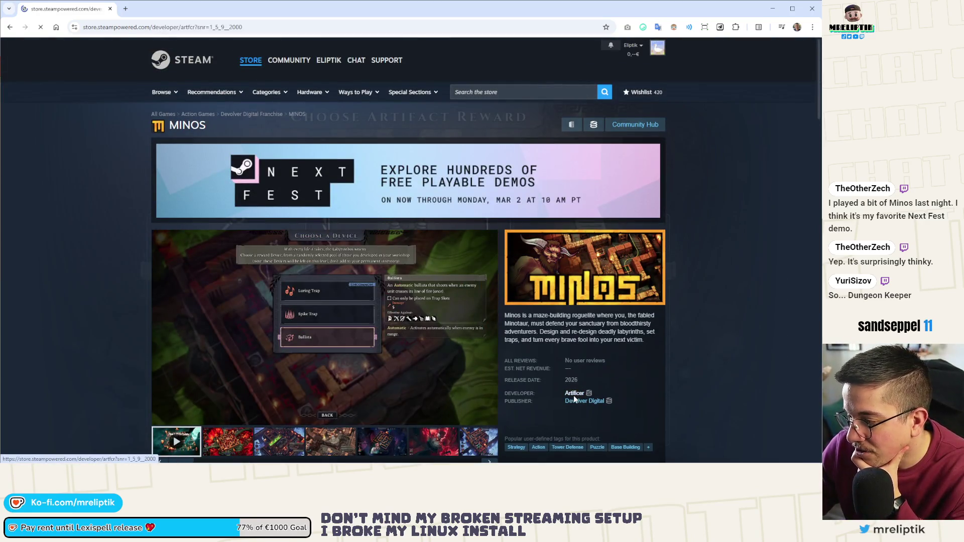
# Step: Browse Artificer's new releases and open the MINOS store page from the list
pyautogui.scroll(-5, 321, 176)
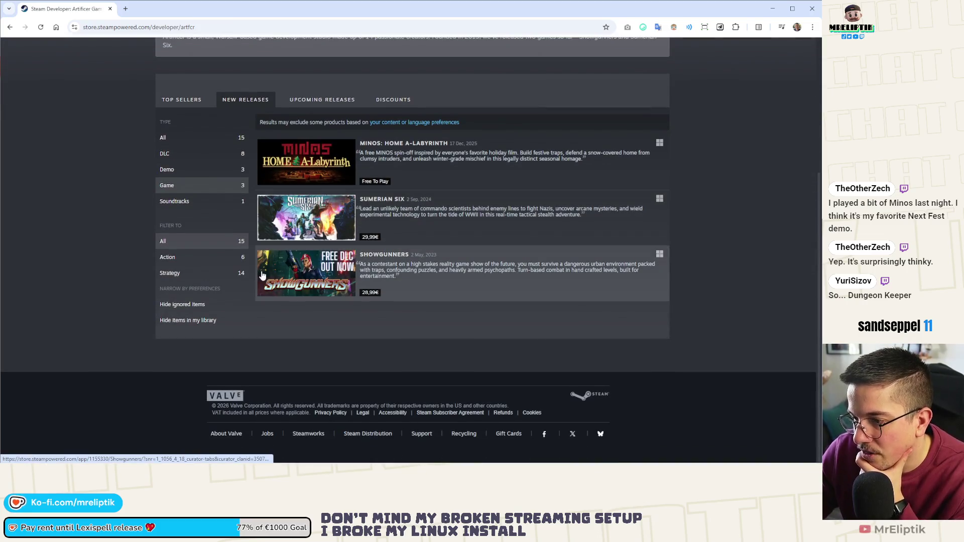
pyautogui.moveTo(283, 219)
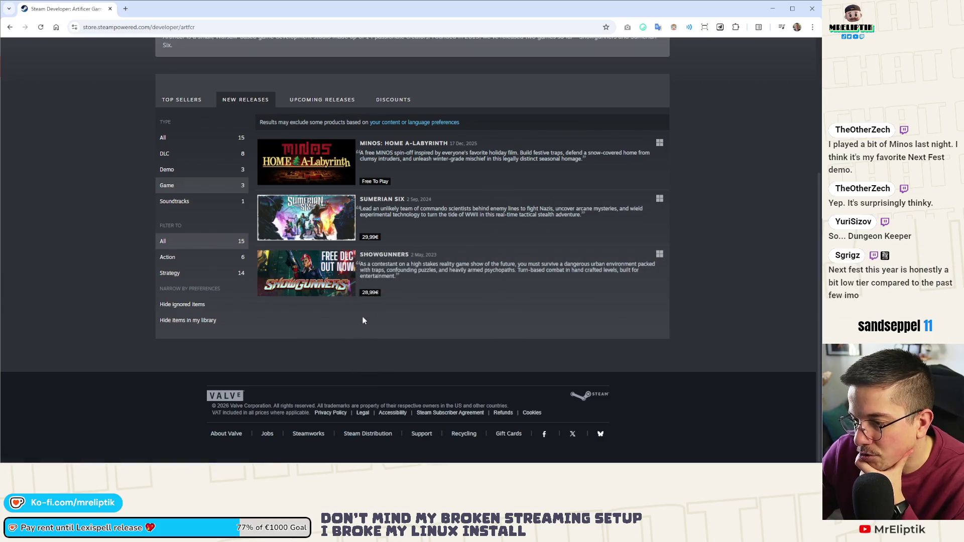
pyautogui.moveTo(317, 169)
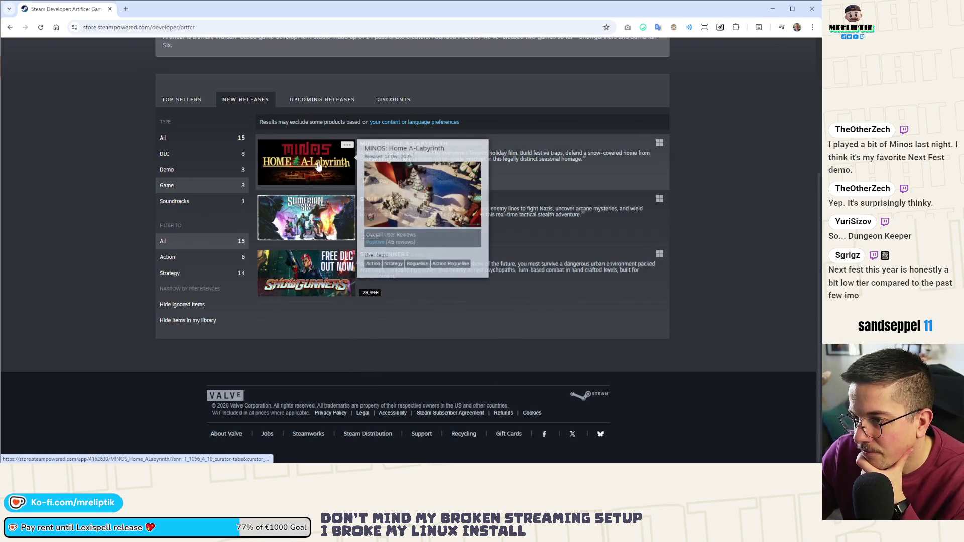
pyautogui.click(311, 167)
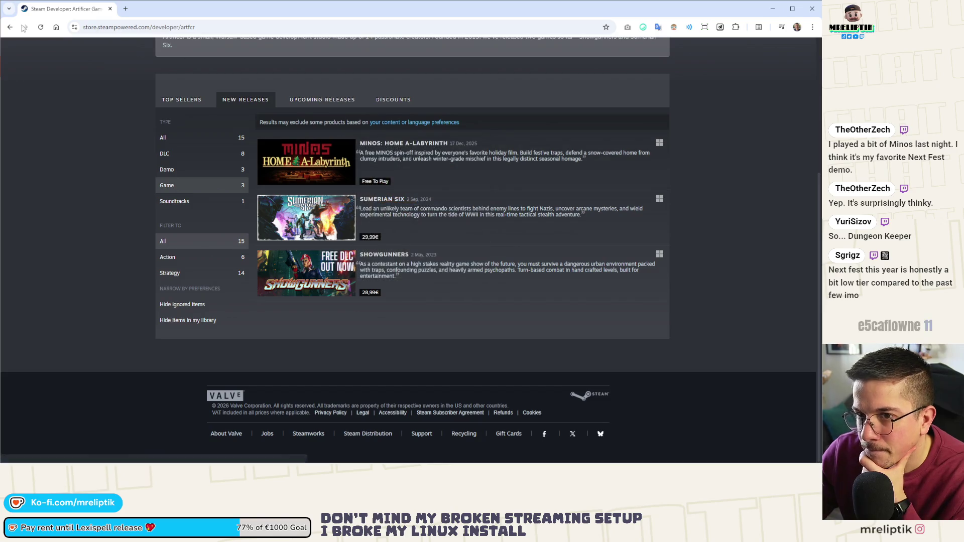
# Step: Back in Godot, start Chapter 1, test keyboard input logging with Ctrl, and reopen pause.gd
pyautogui.hotkey('alt', 'Tab')
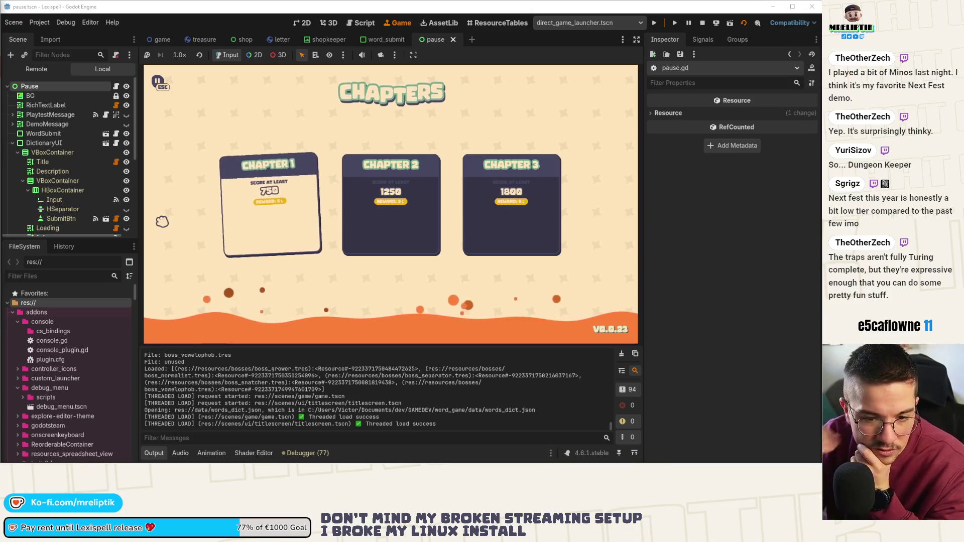
pyautogui.click(267, 230)
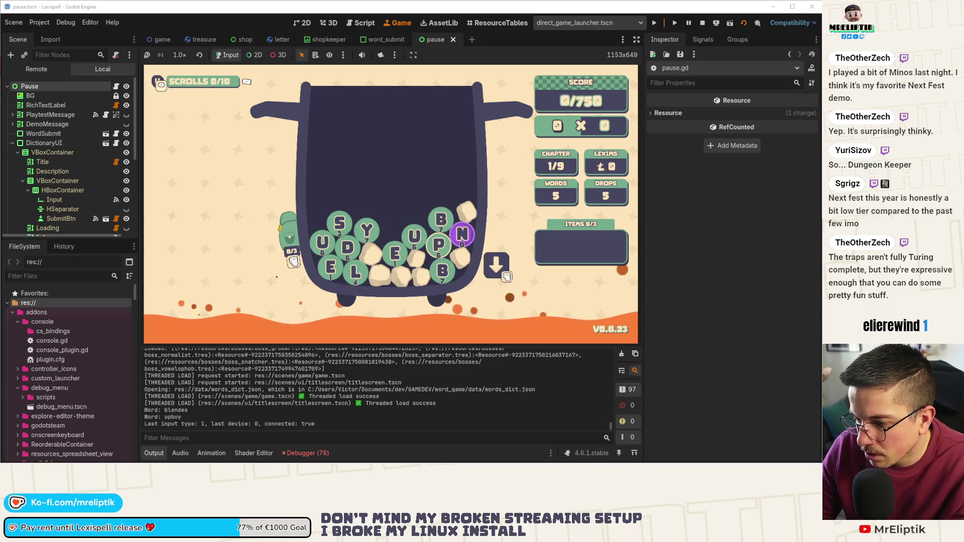
pyautogui.press('ctrl')
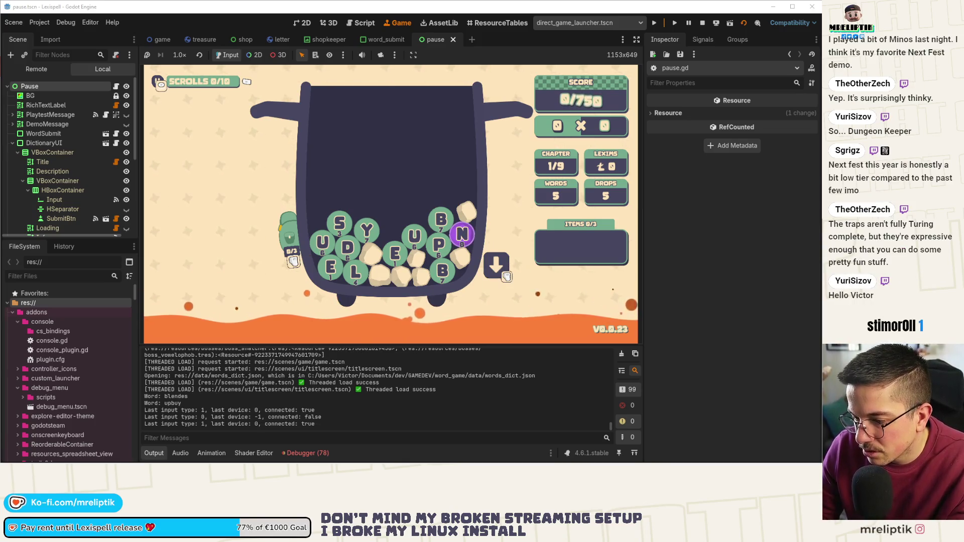
pyautogui.press('ctrl')
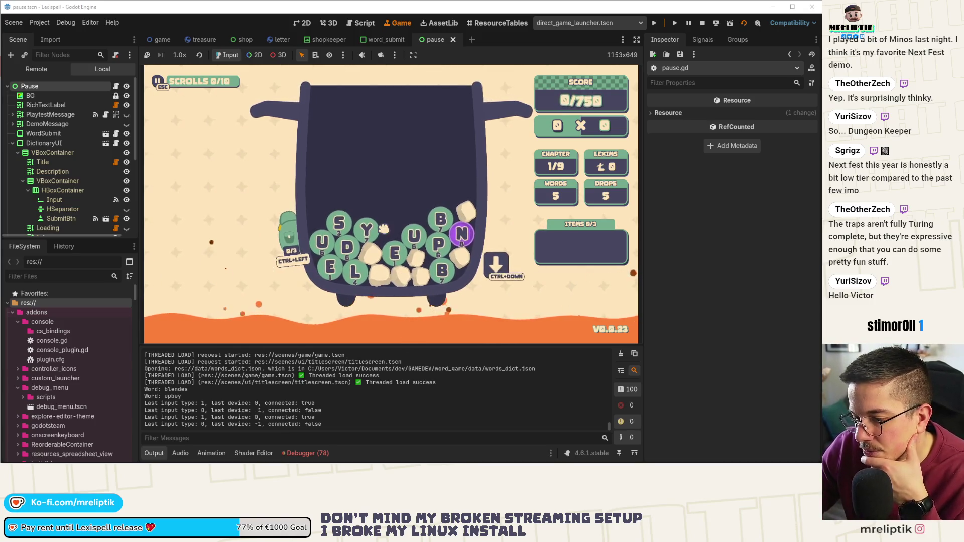
pyautogui.write('ye')
pyautogui.press('Escape')
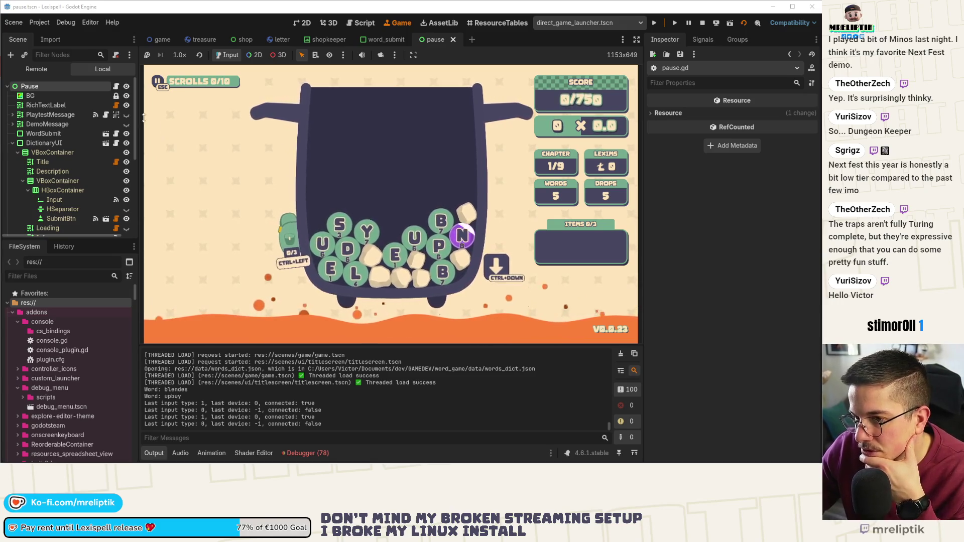
pyautogui.click(115, 88)
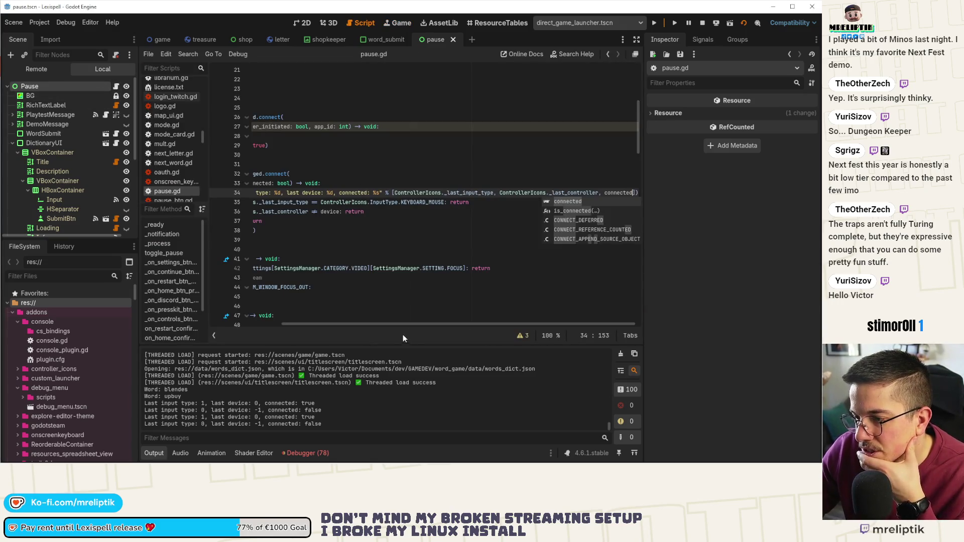
pyautogui.moveTo(402, 324); pyautogui.dragTo(330, 322)
pyautogui.click(461, 219)
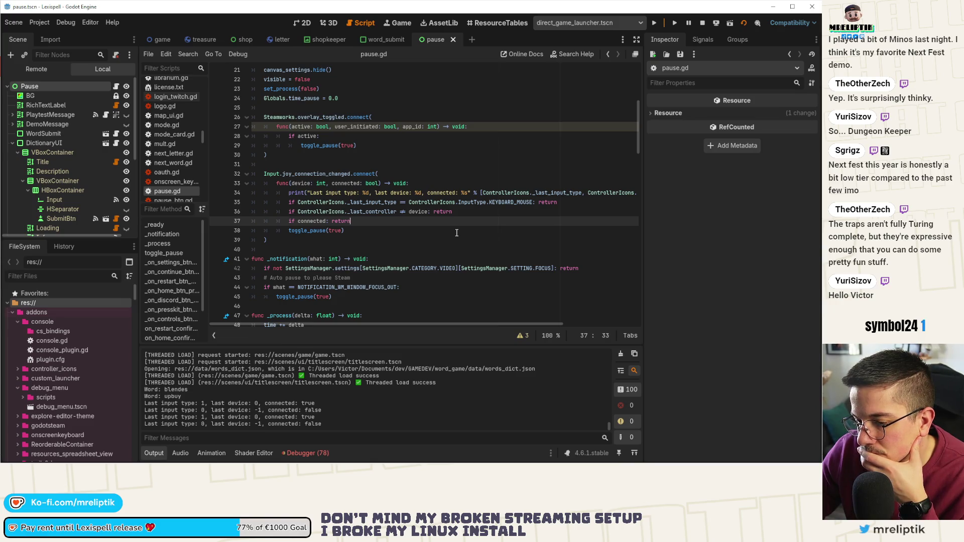
pyautogui.doubleClick(379, 211)
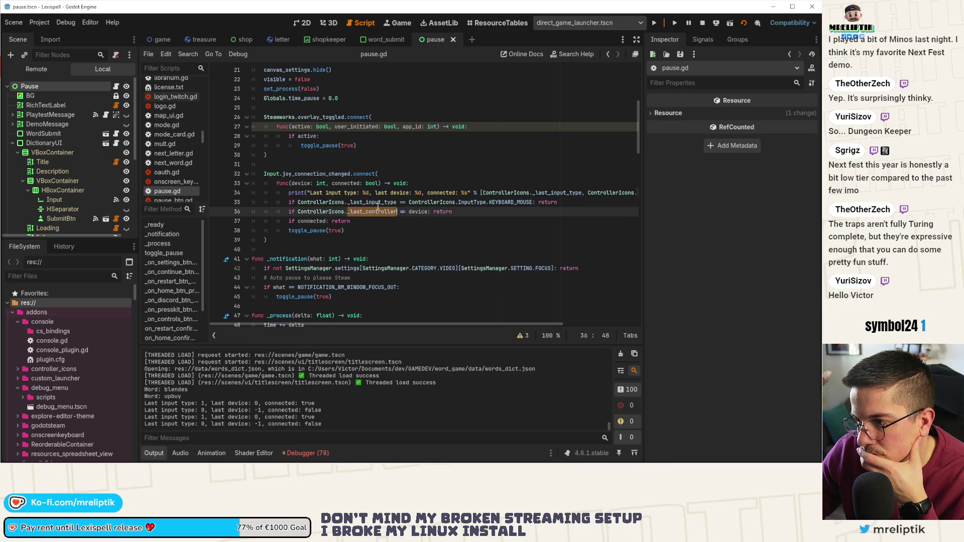
pyautogui.doubleClick(378, 201)
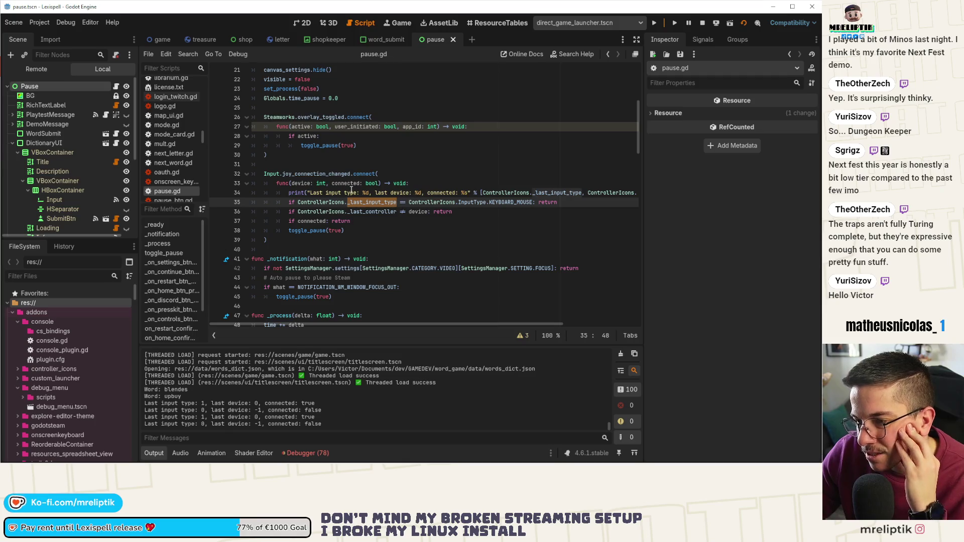
pyautogui.click(373, 212)
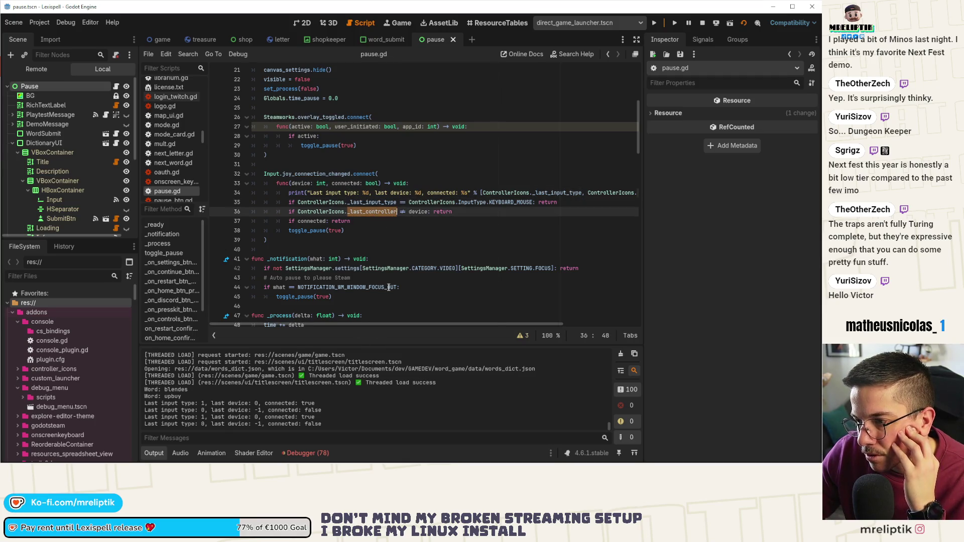
pyautogui.click(389, 193)
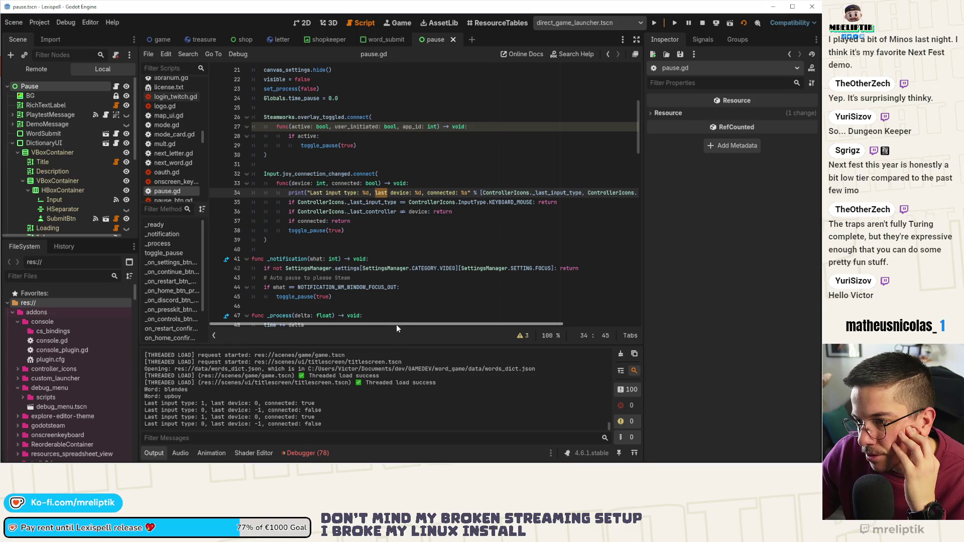
pyautogui.moveTo(396, 321)
pyautogui.mouseDown()
pyautogui.moveTo(479, 325)
pyautogui.moveTo(362, 326)
pyautogui.mouseUp()
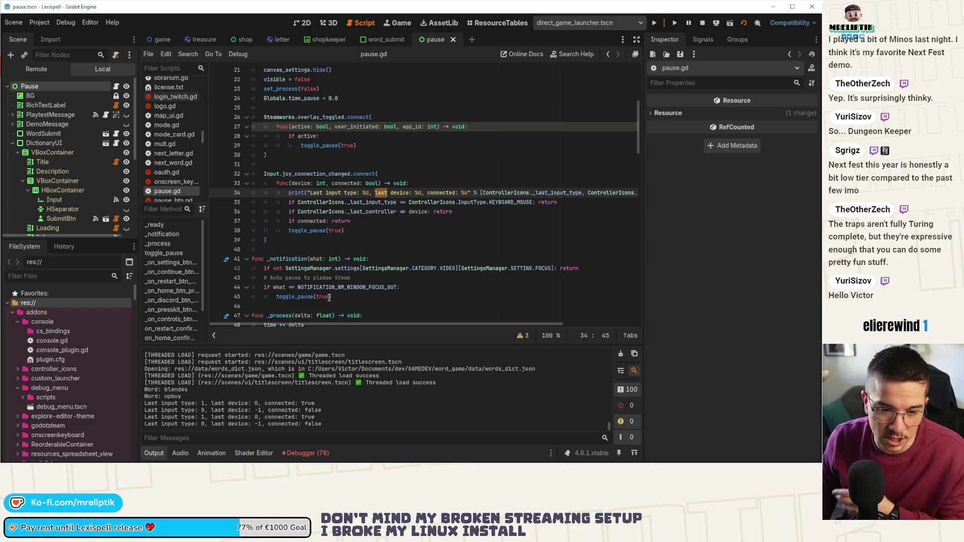
pyautogui.click(469, 213)
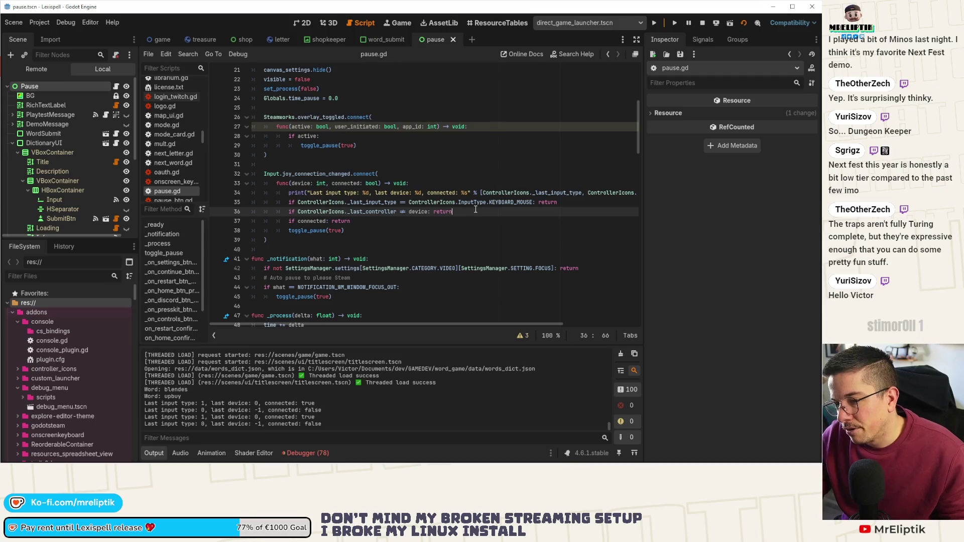
# Step: Replace the '_last_controller != device' check in pause.gd with an explanatory '#' comment and save
pyautogui.hotkey('ctrl', 'shift', 'k')
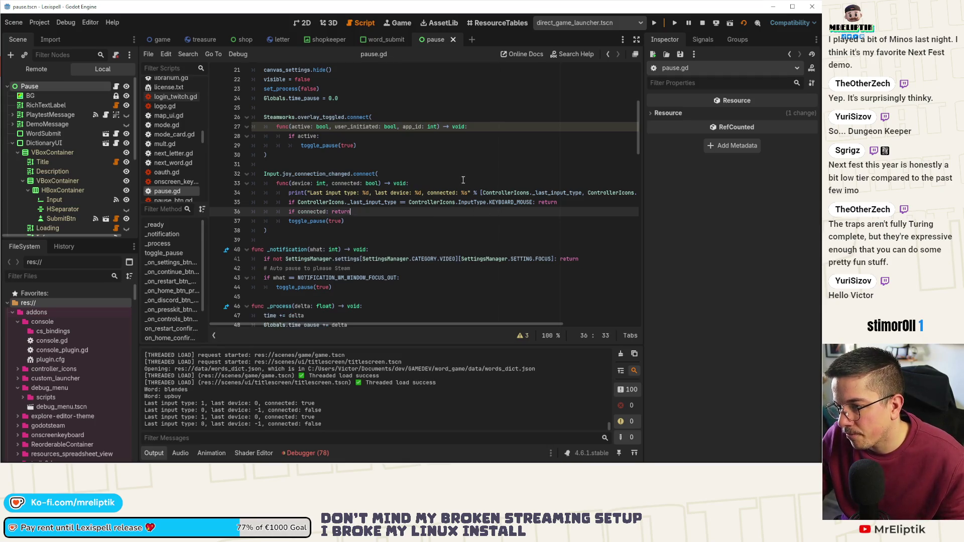
pyautogui.click(466, 185)
pyautogui.press('Return')
pyautogui.write("# We can't check Controller")
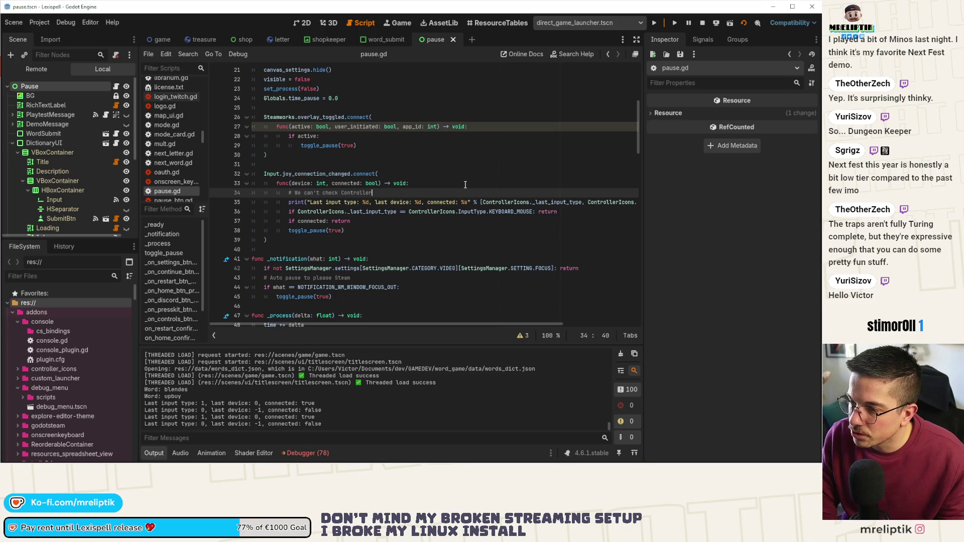
pyautogui.write('Ic')
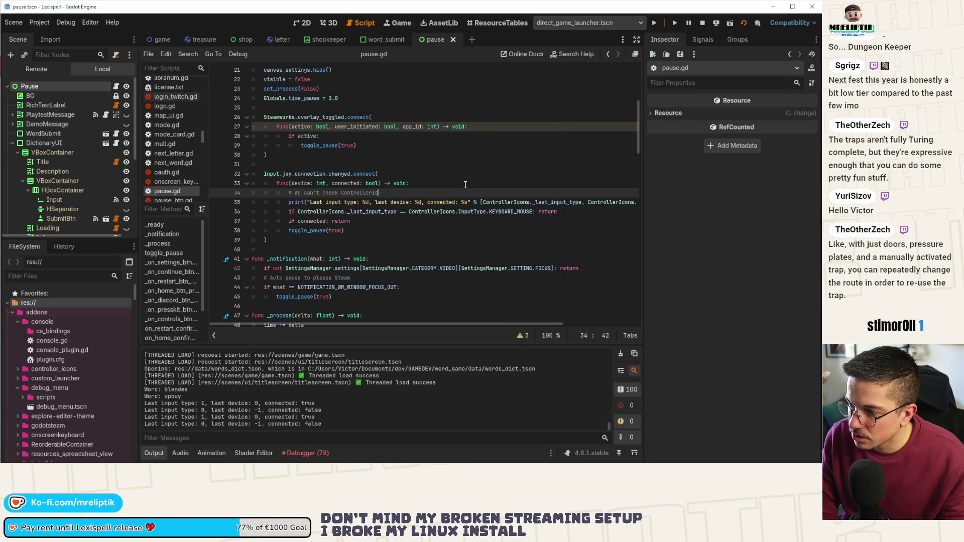
pyautogui.write('ons._last_device')
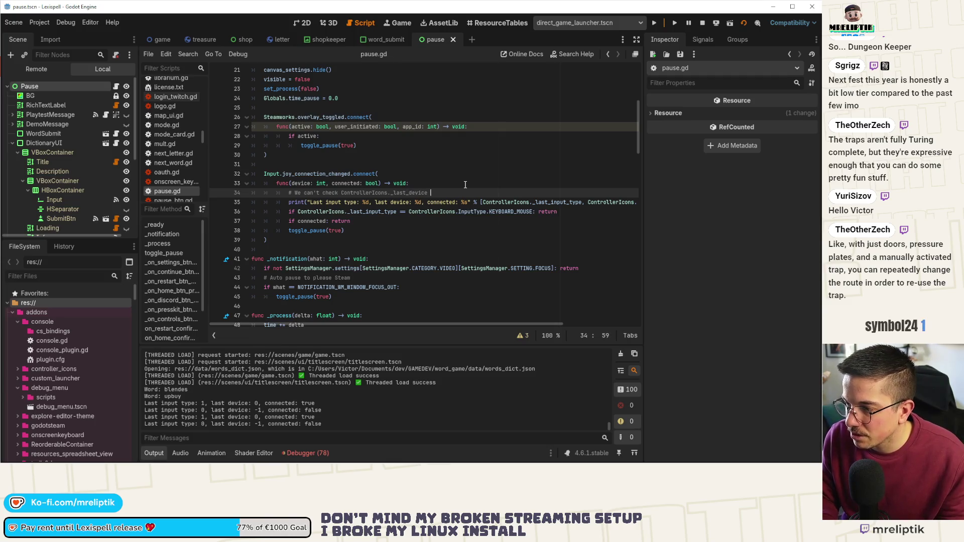
pyautogui.write("as it's already ")
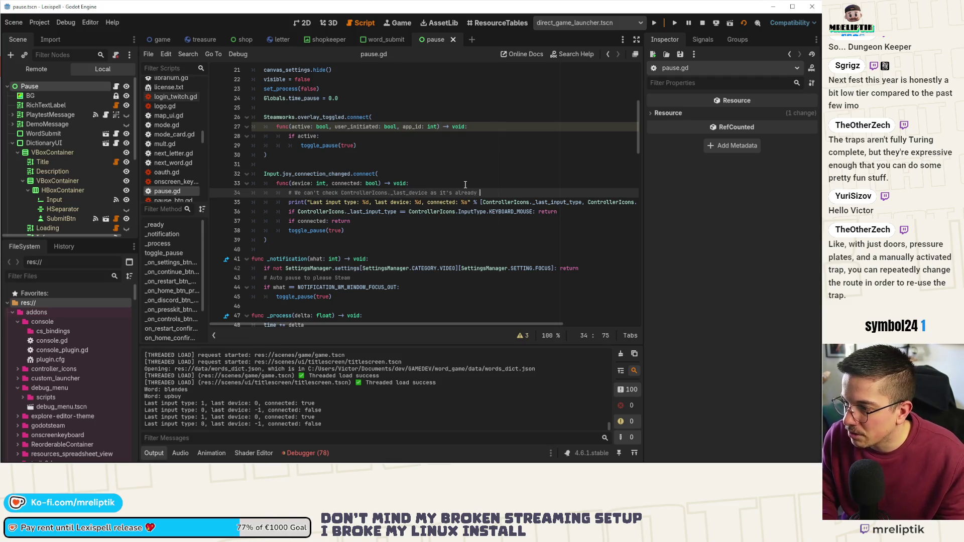
pyautogui.write('-1 when')
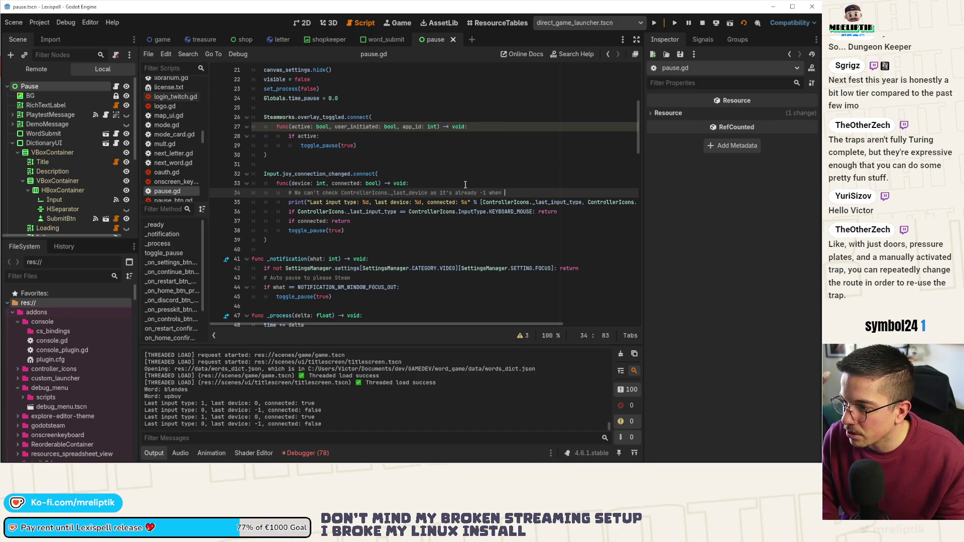
pyautogui.write('we chek')
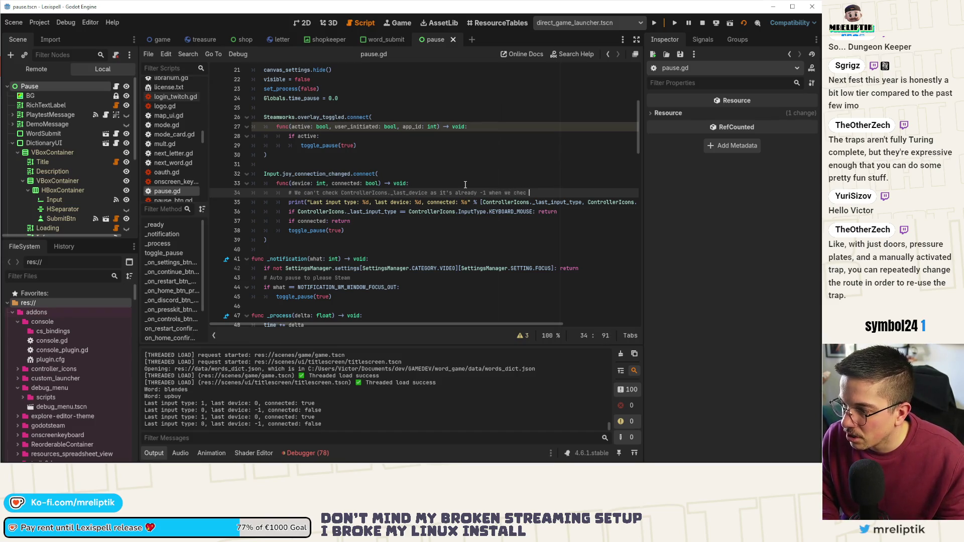
pyautogui.write('k here')
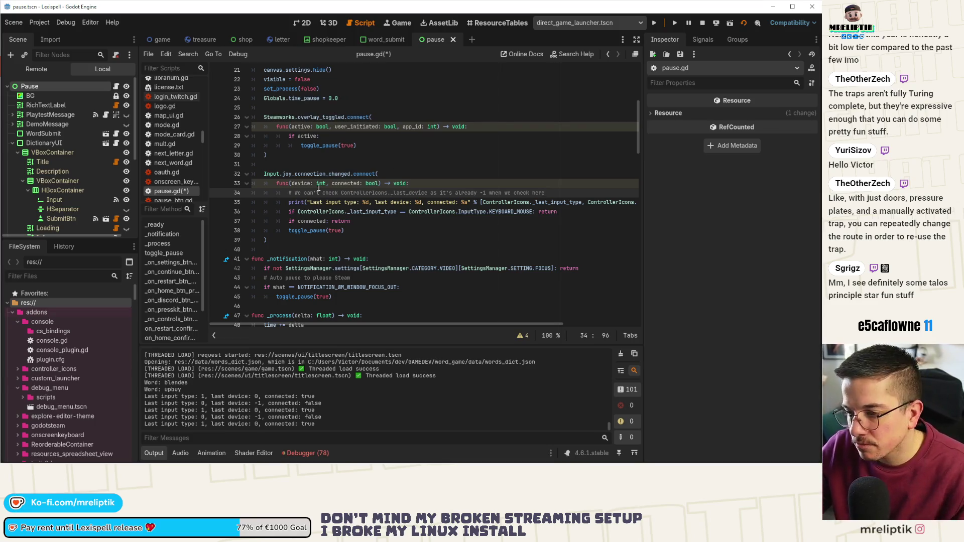
pyautogui.click(384, 221)
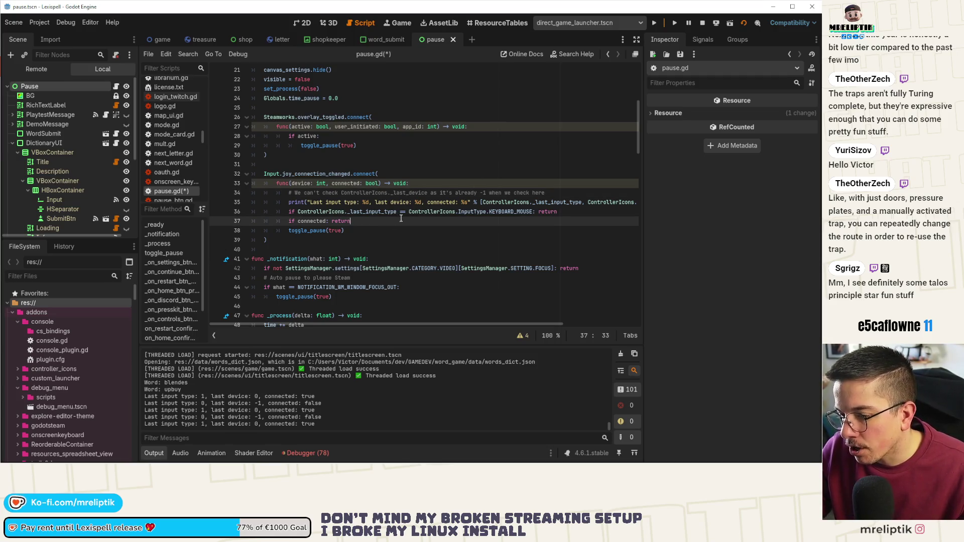
pyautogui.hotkey('ctrl', 's')
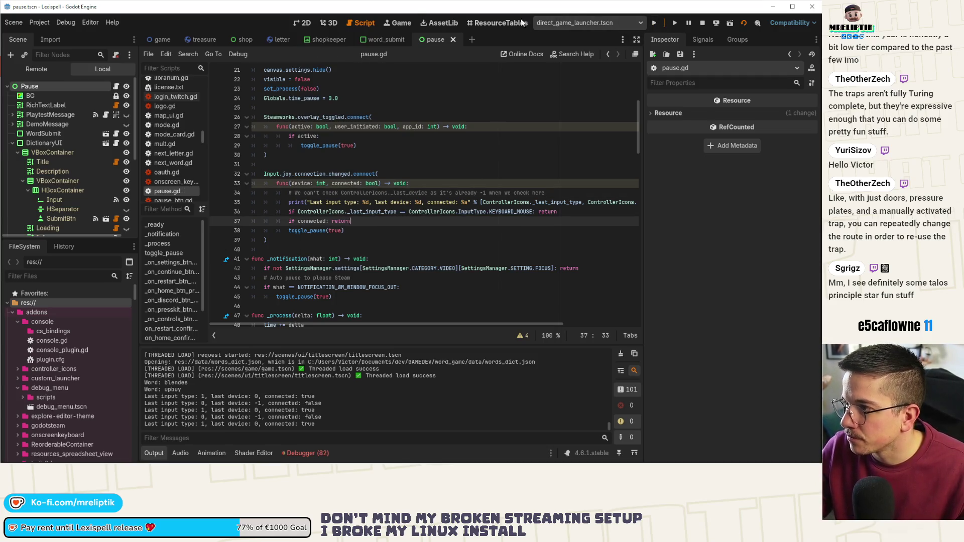
pyautogui.click(385, 23)
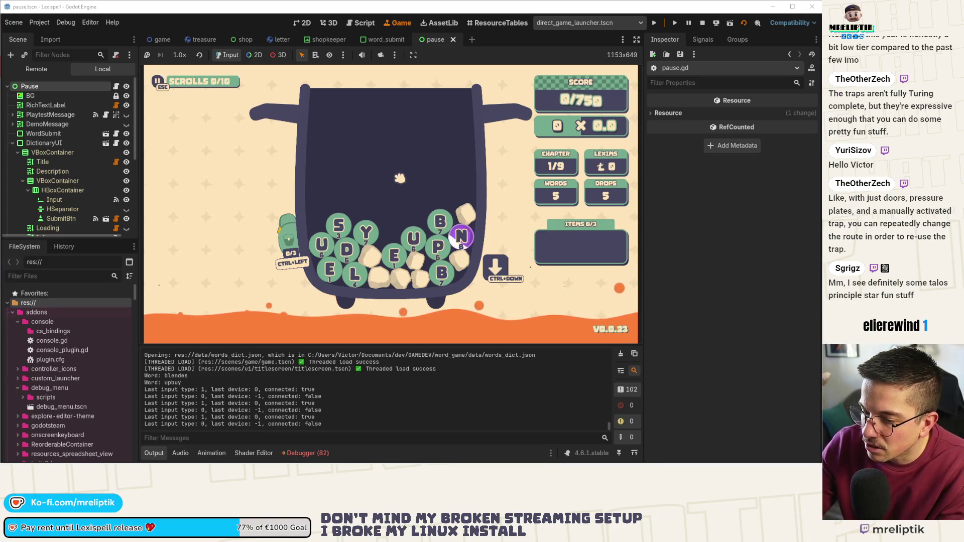
# Step: Press Right in the running game to check input-type logging, then return to pause.gd
pyautogui.press('Right')
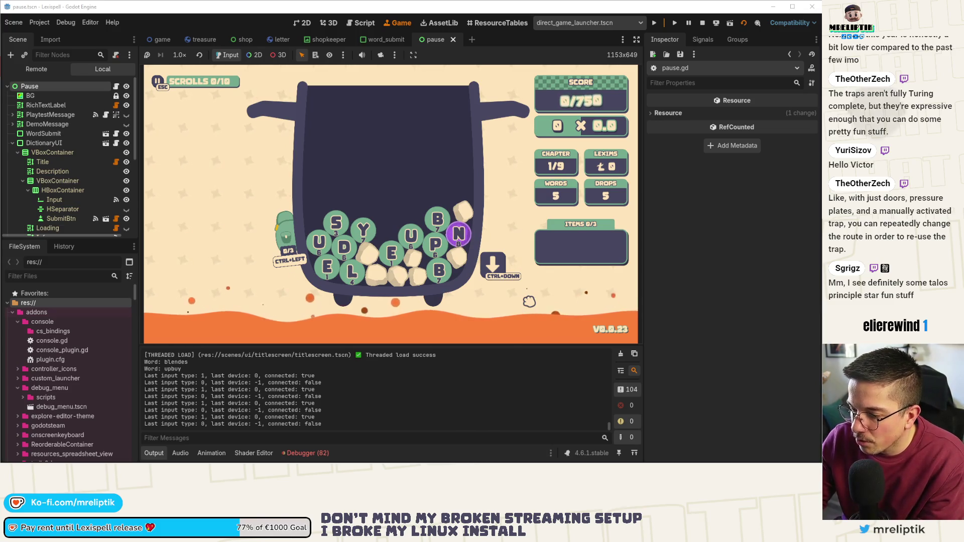
pyautogui.press('Right')
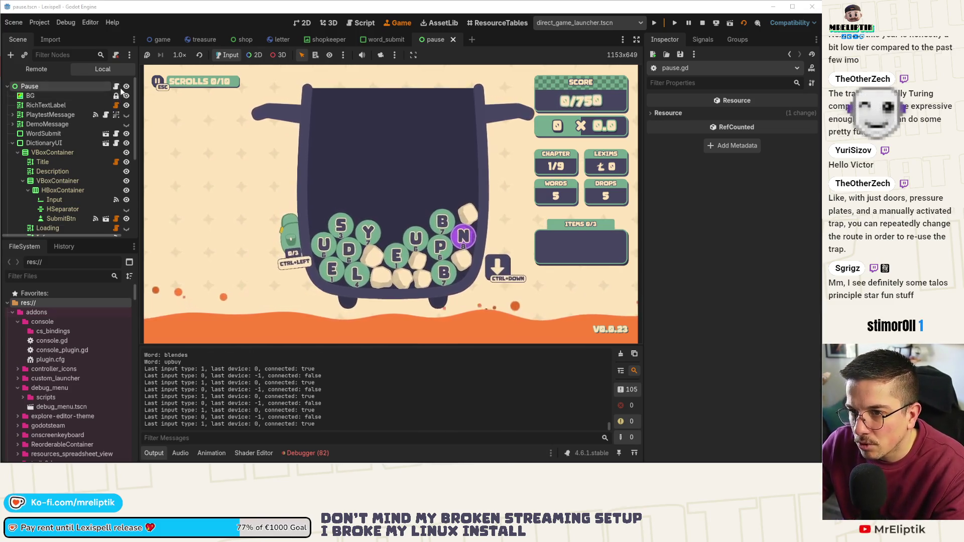
pyautogui.hotkey('ctrl', 'F3')
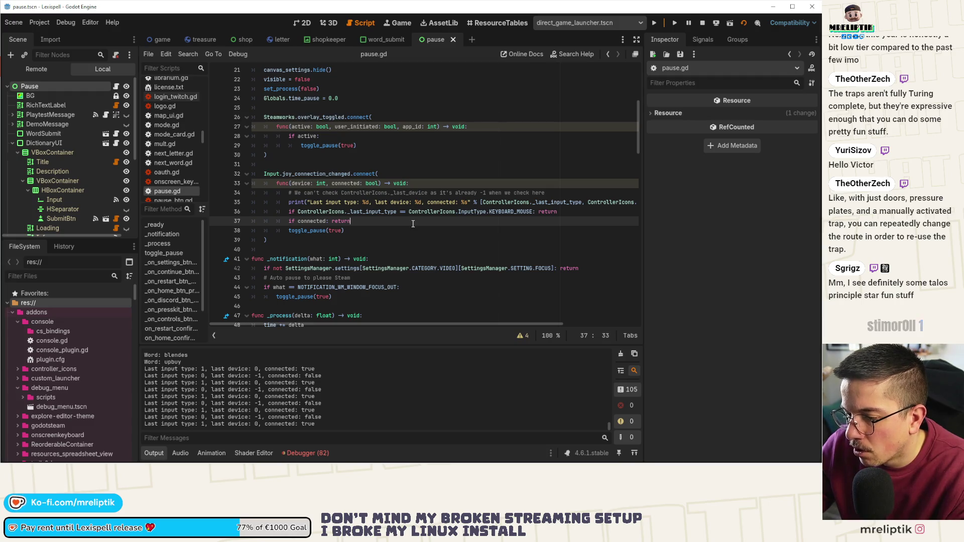
# Step: Look up the InputType enum from line 36's KEYBOARD_MOUSE check, then return to pause.gd
pyautogui.click(477, 212)
pyautogui.click(501, 212)
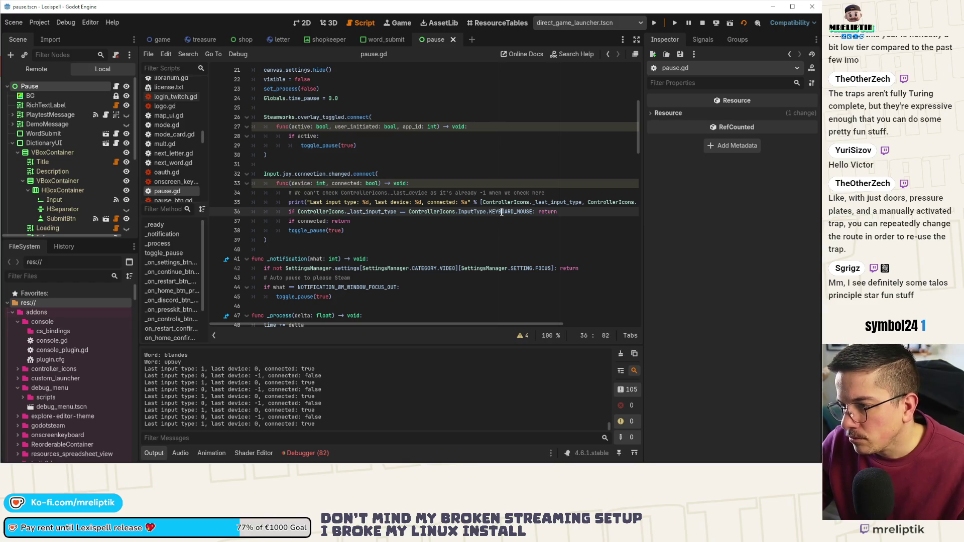
pyautogui.keyDown('ctrl'); pyautogui.click(478, 213); pyautogui.keyUp('ctrl')
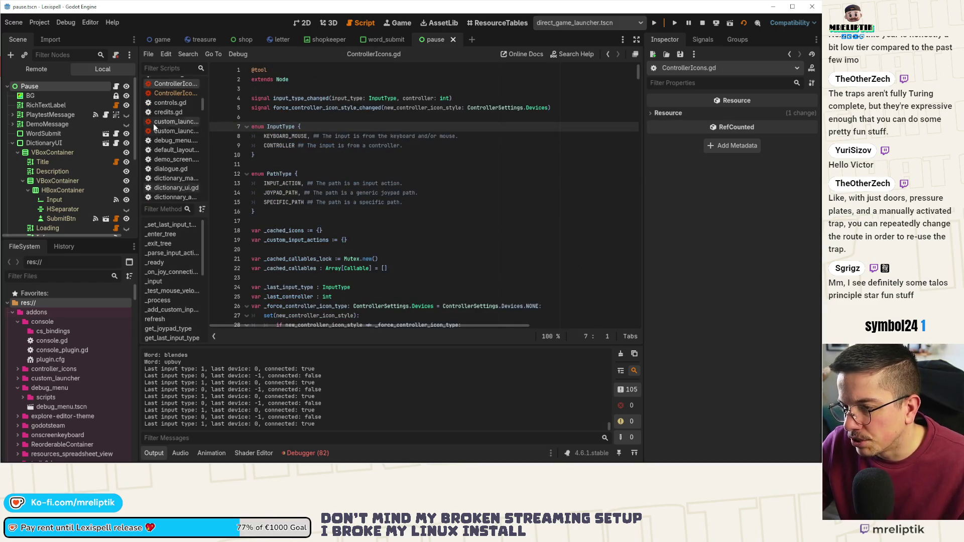
pyautogui.click(116, 86)
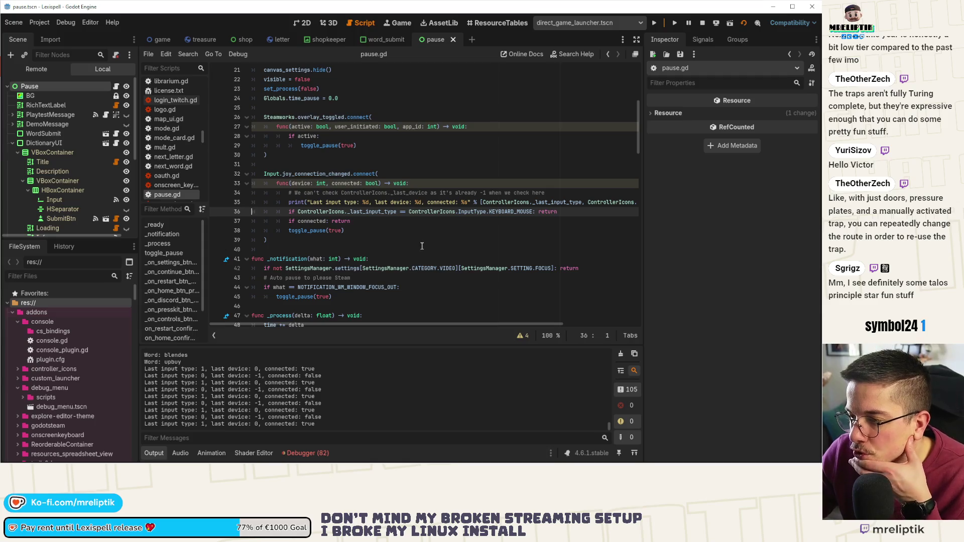
# Step: Comment out the input-type check, add a note that input is keyboard when info arrives, and save
pyautogui.click(440, 212)
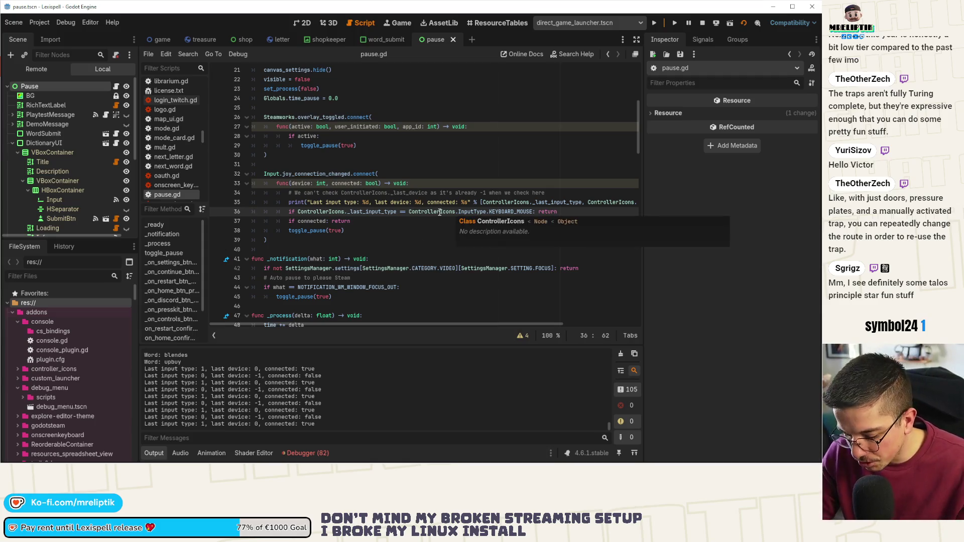
pyautogui.hotkey('ctrl', 'k')
pyautogui.click(577, 185)
pyautogui.click(569, 193)
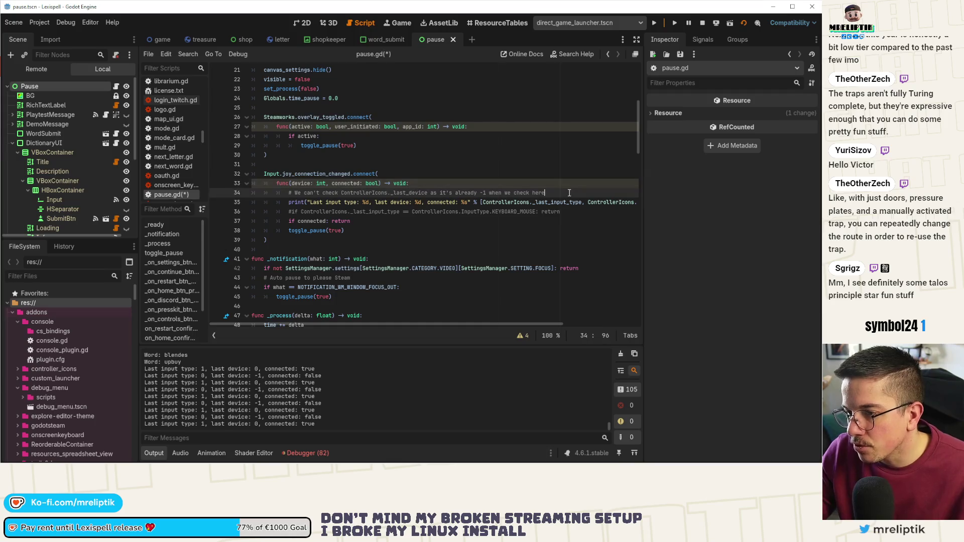
pyautogui.press('Return')
pyautogui.write("# We can't check input")
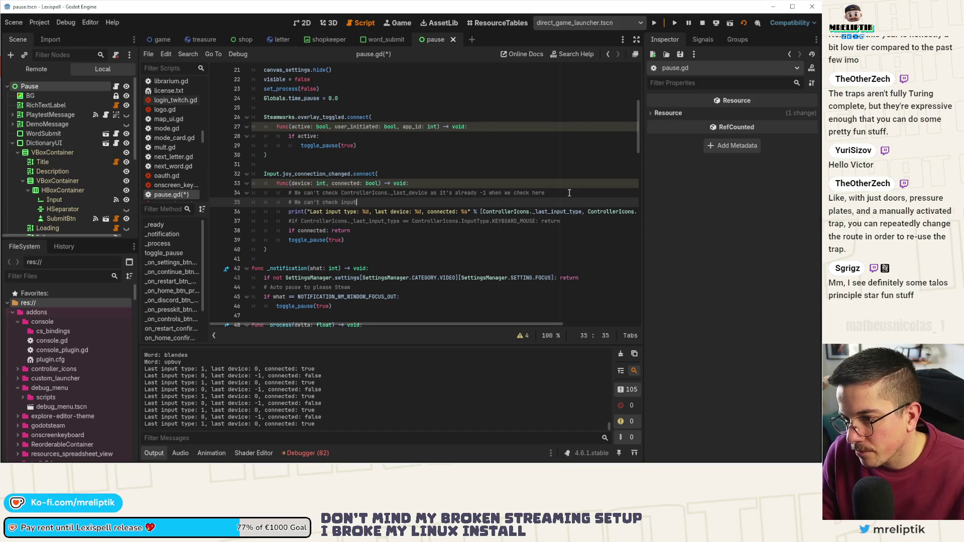
pyautogui.write('Type either beca')
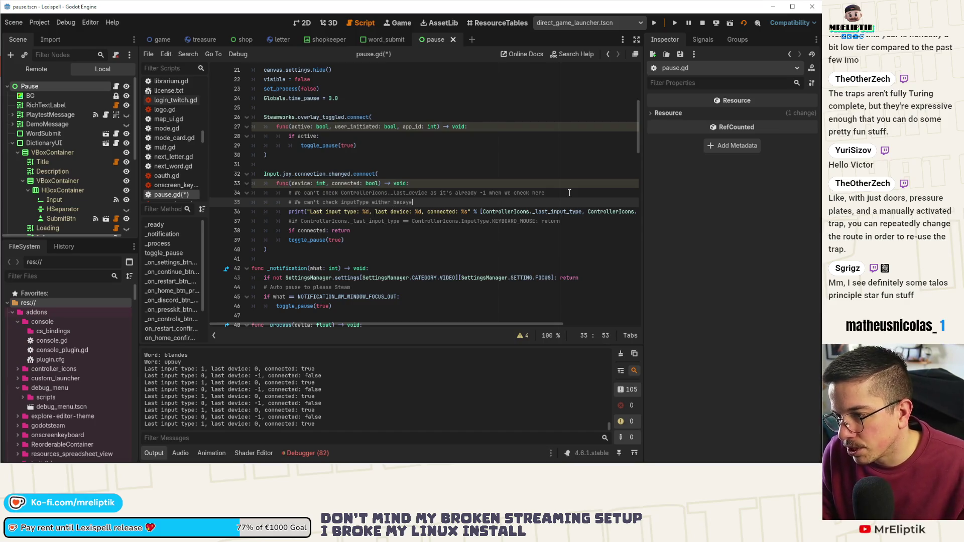
pyautogui.write("use it's alread")
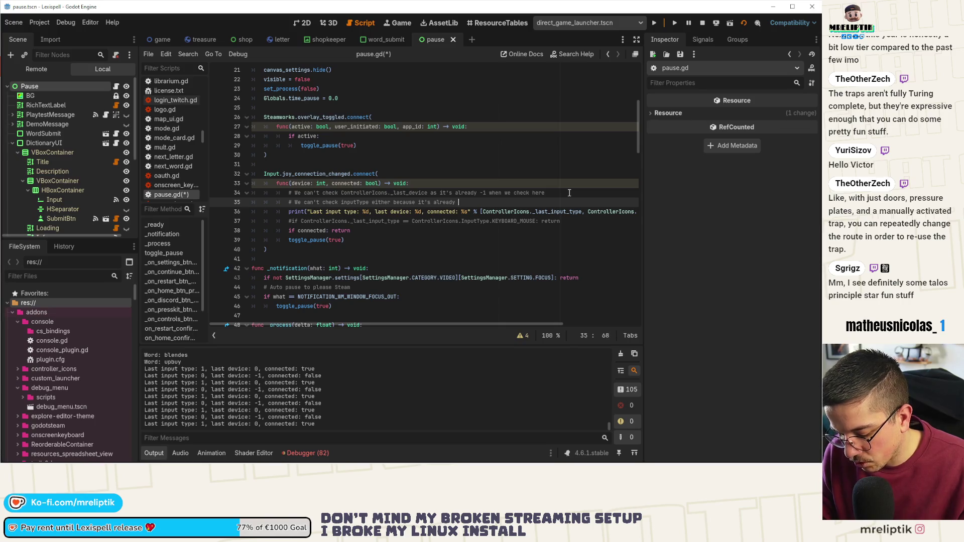
pyautogui.write('keyboard when we receive')
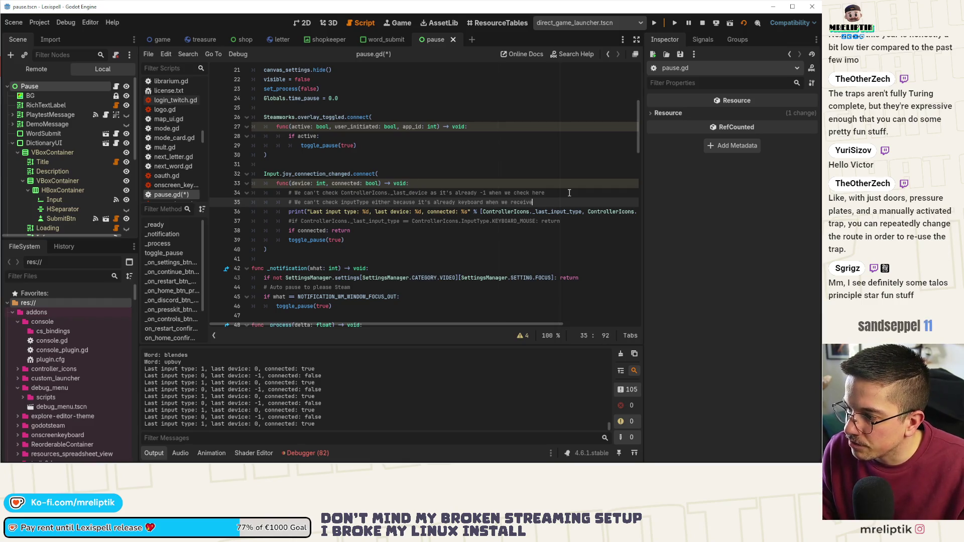
pyautogui.write(' the info')
pyautogui.hotkey('ctrl', 's')
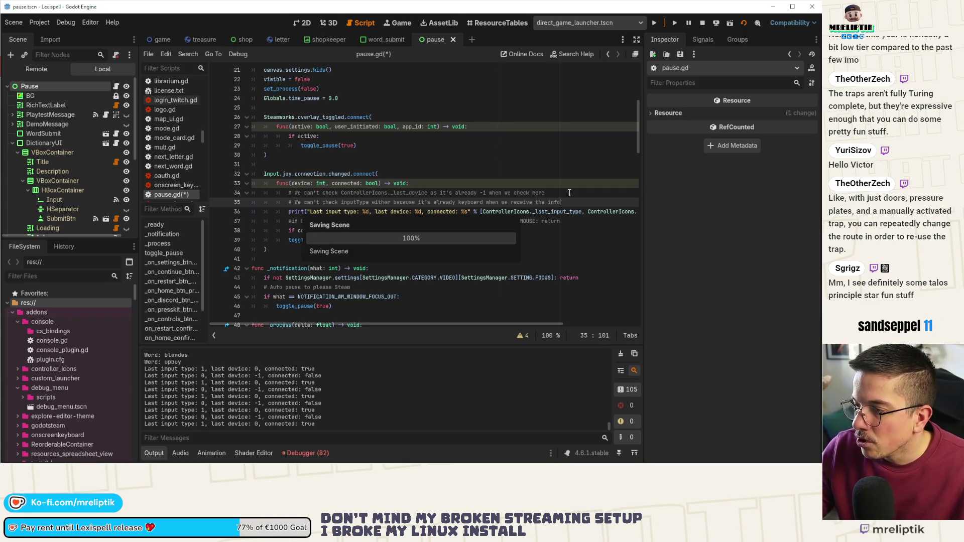
pyautogui.keyDown('ctrl'); pyautogui.click(511, 211); pyautogui.keyUp('ctrl')
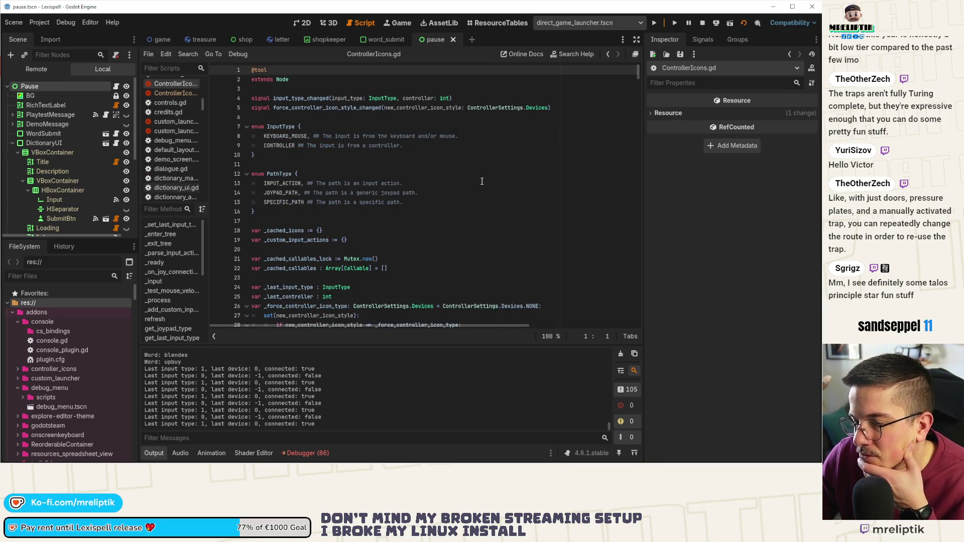
pyautogui.scroll(-2, 492, 183)
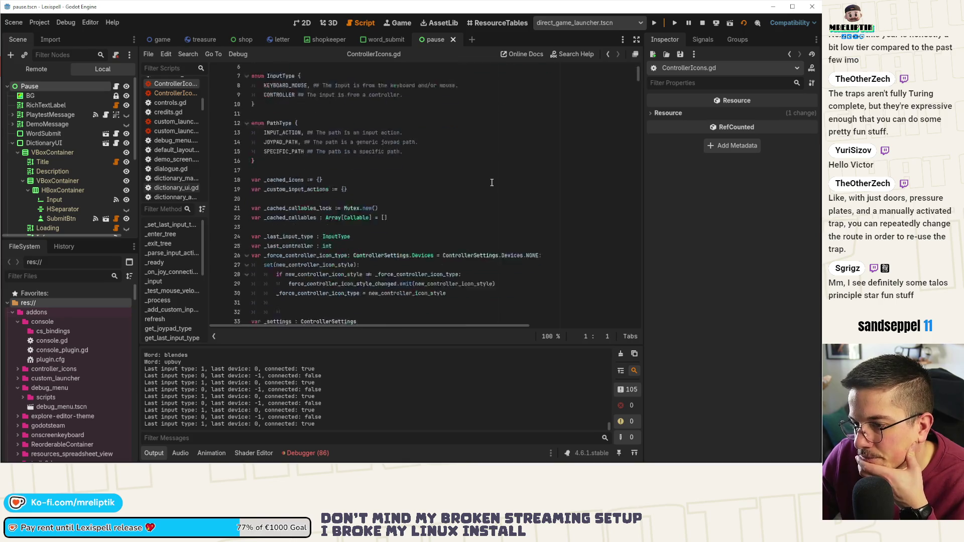
pyautogui.scroll(-3, 492, 183)
pyautogui.scroll(-2, 492, 182)
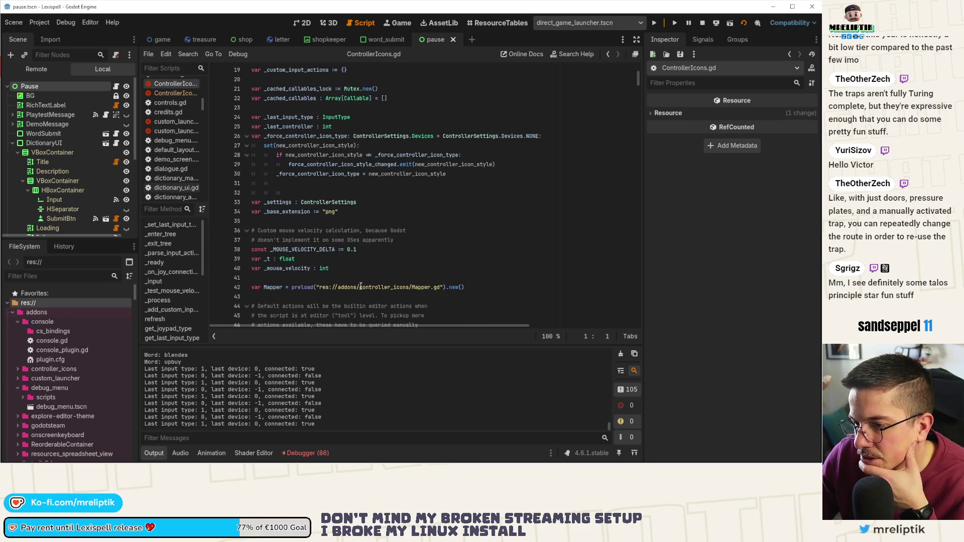
pyautogui.scroll(-20, 231, 311)
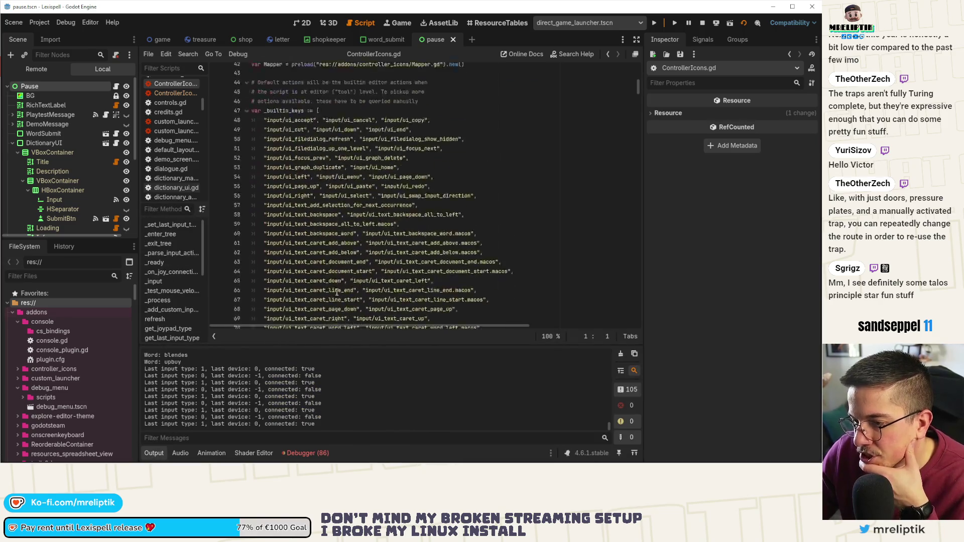
pyautogui.click(166, 272)
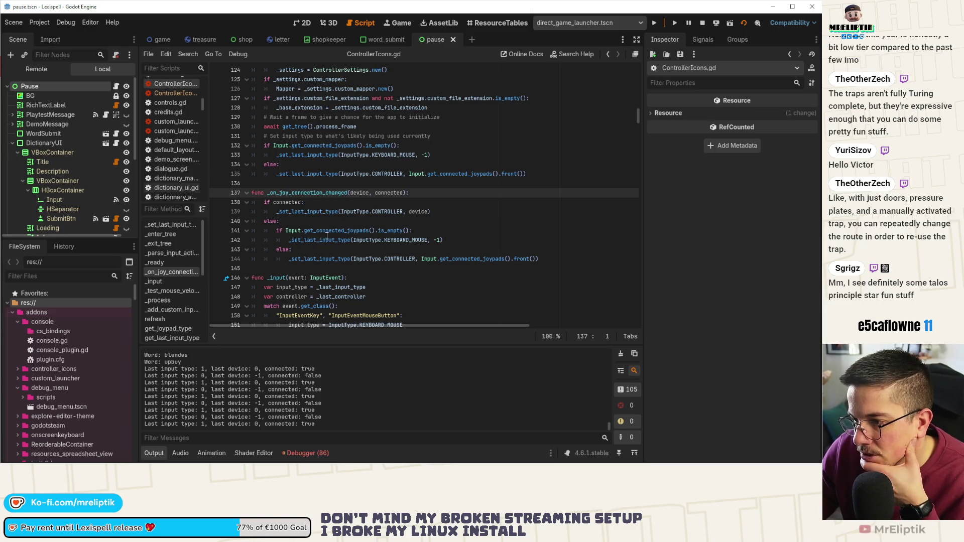
pyautogui.click(301, 211)
pyautogui.doubleClick(287, 202)
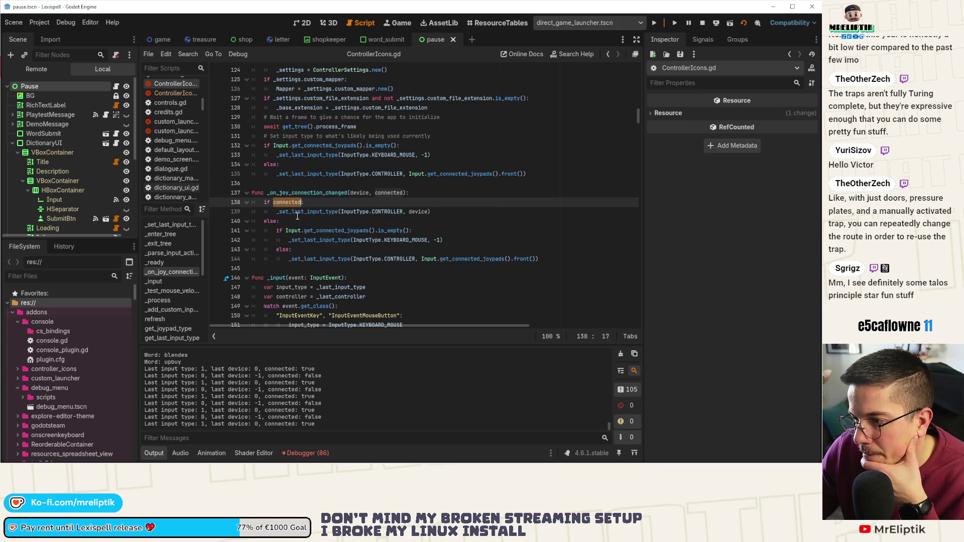
pyautogui.doubleClick(327, 240)
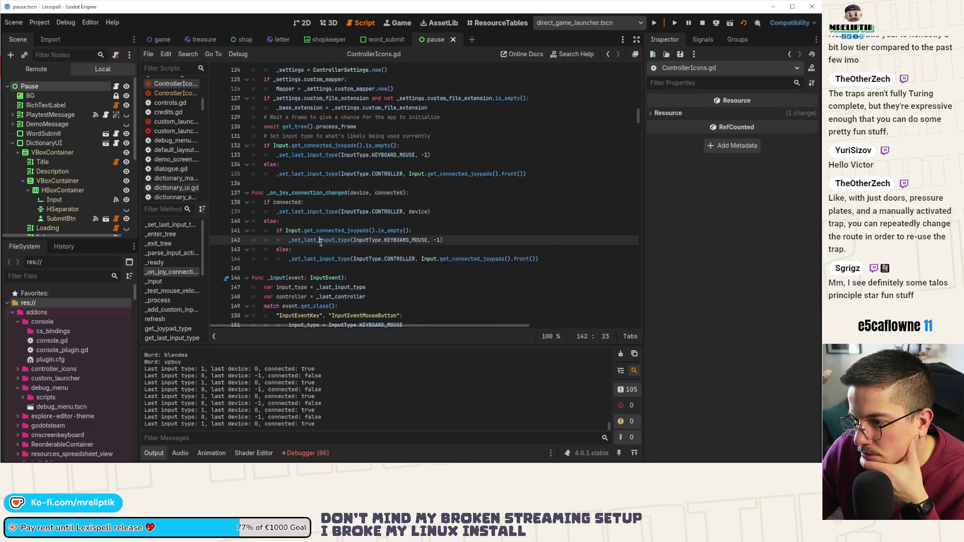
pyautogui.click(311, 222)
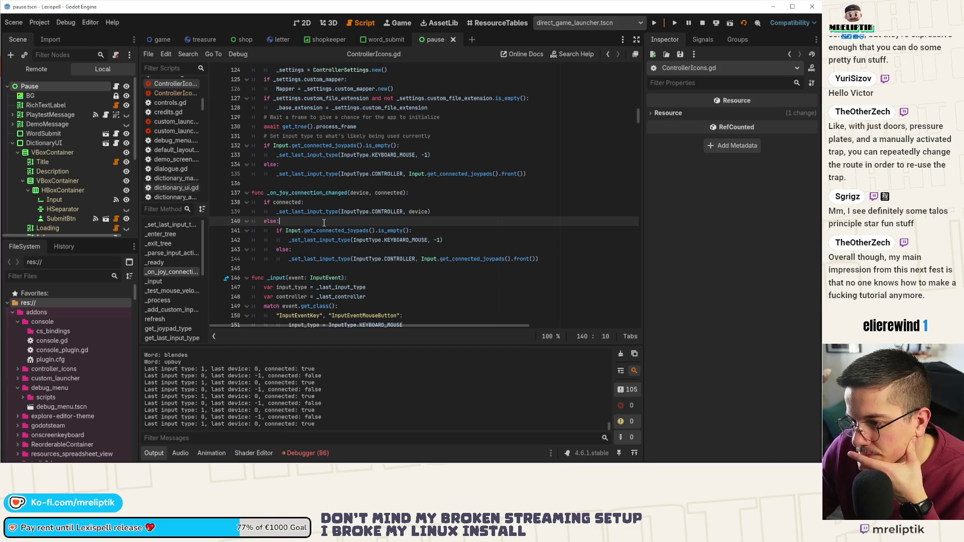
pyautogui.moveTo(323, 227)
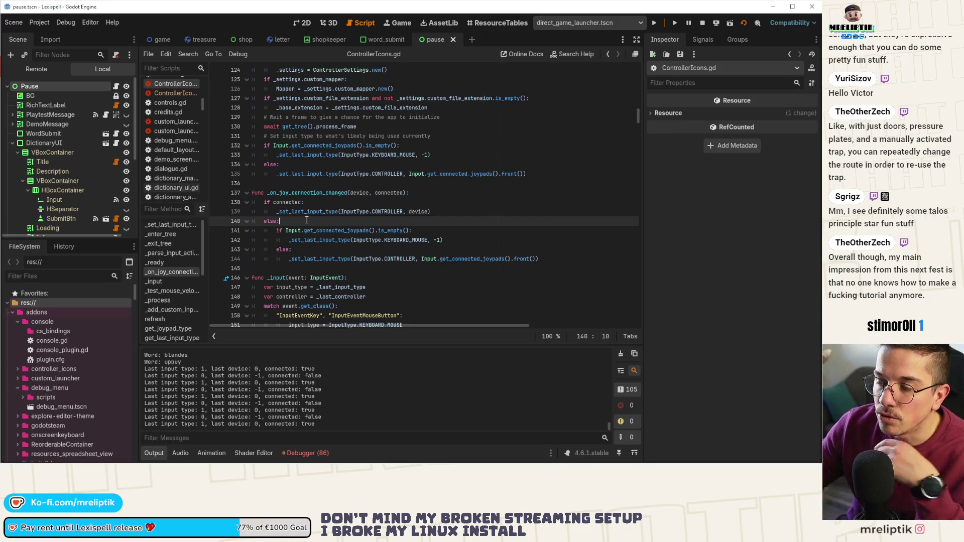
pyautogui.click(116, 86)
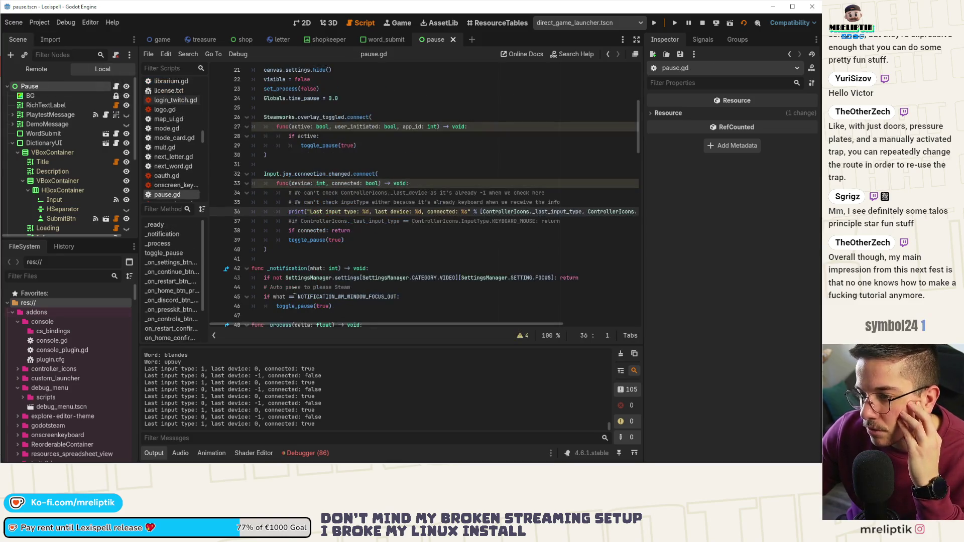
# Step: Delete the debug print line from the joypad handler, save pause.gd, and run the game
pyautogui.click(370, 212)
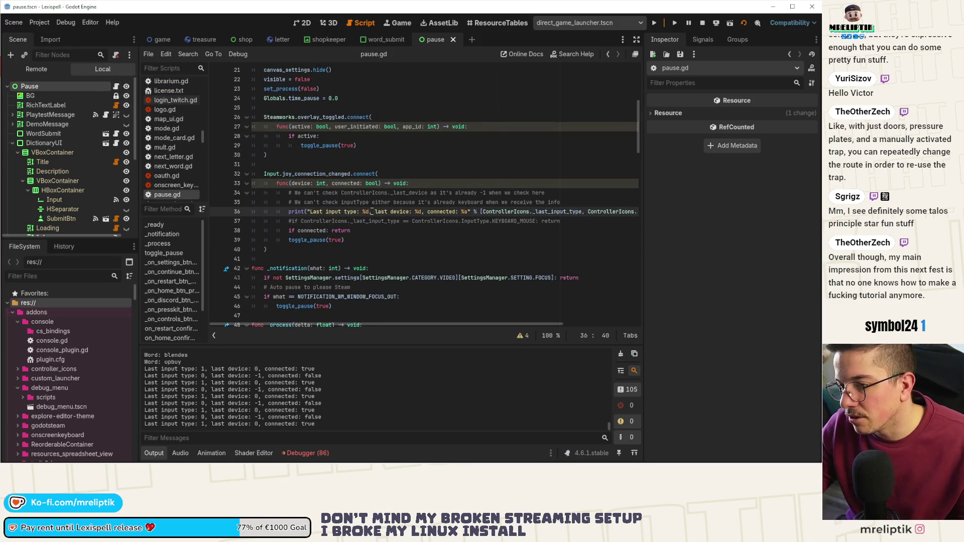
pyautogui.hotkey('ctrl', 'shift', 'k')
pyautogui.hotkey('ctrl', 'shift', 'k')
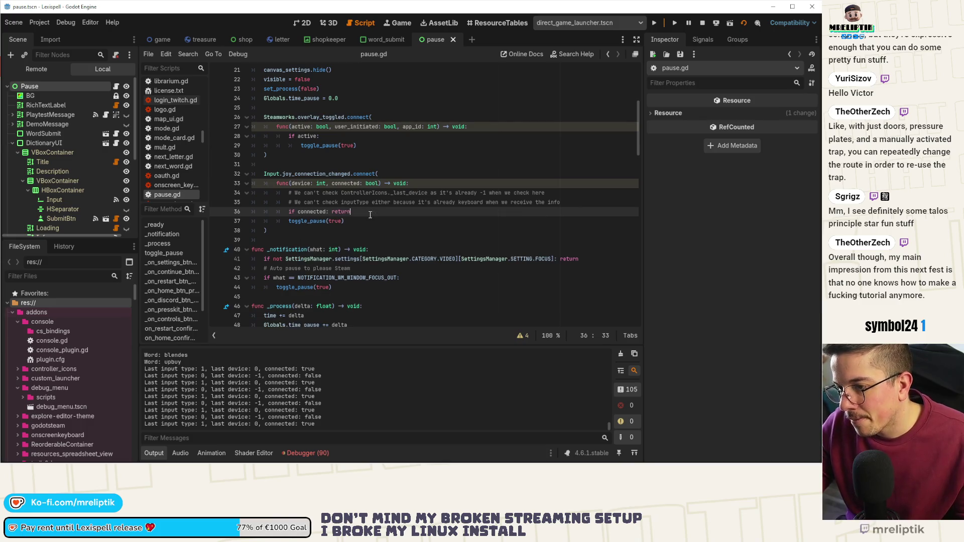
pyautogui.hotkey('ctrl', 's')
pyautogui.click(654, 22)
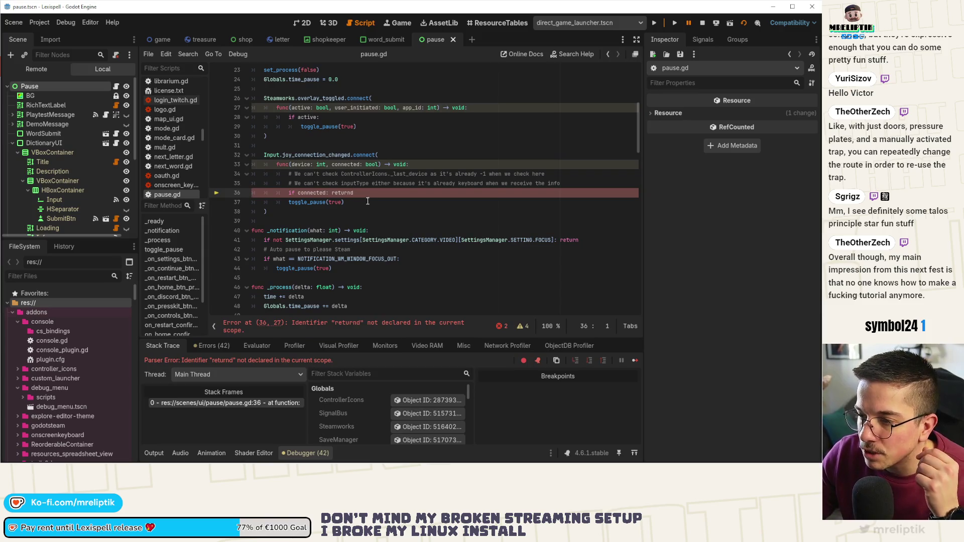
# Step: Fix the 'returnd' typo to 'return', save, and restart the running project
pyautogui.click(367, 193)
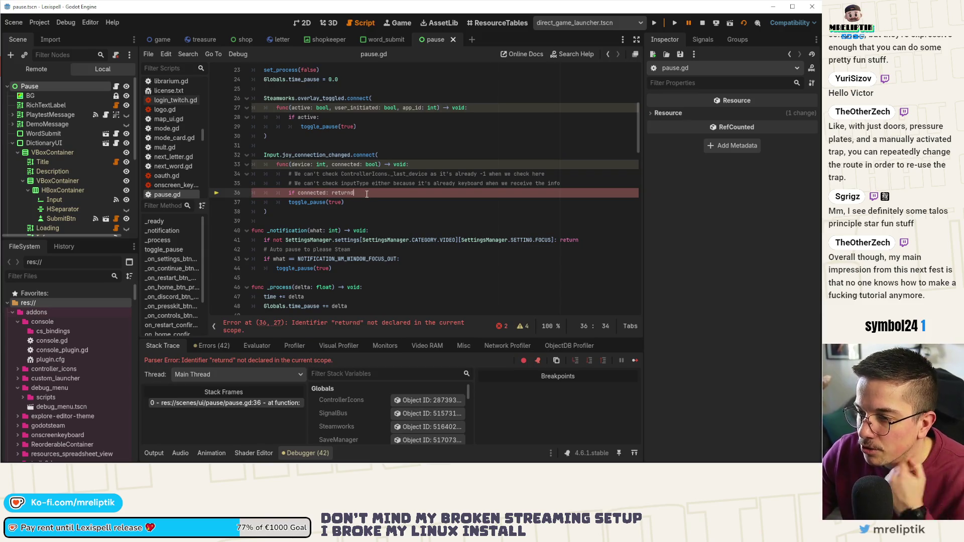
pyautogui.press('BackSpace')
pyautogui.hotkey('ctrl', 's')
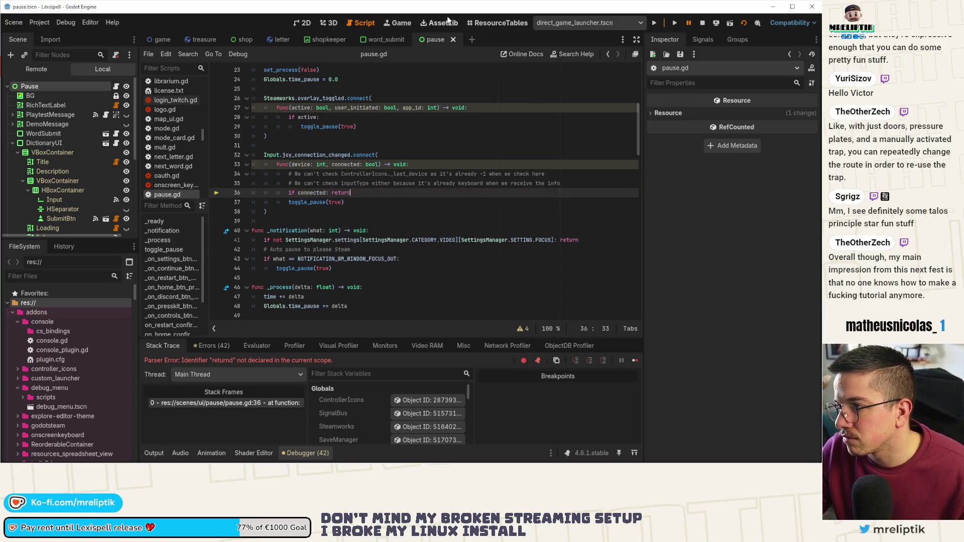
pyautogui.click(702, 23)
pyautogui.click(654, 23)
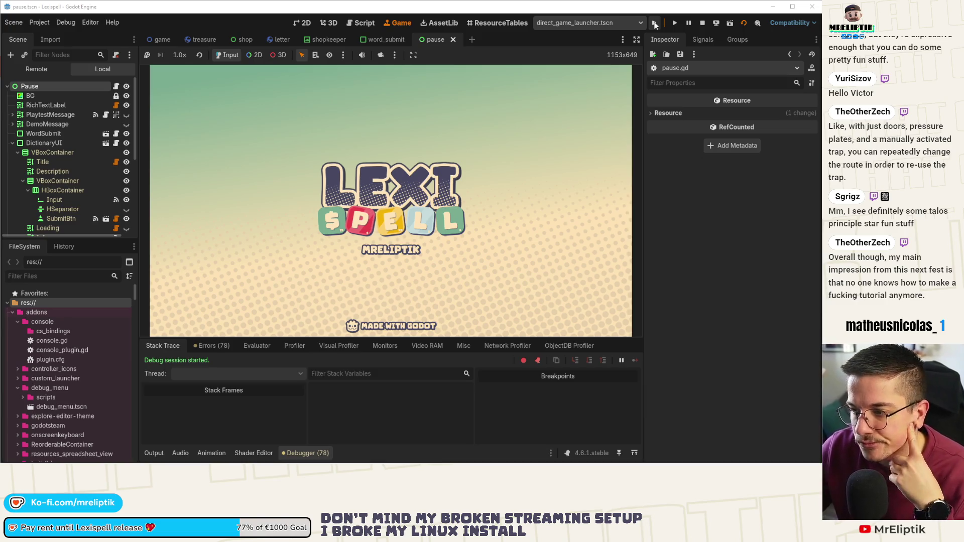
# Step: Check the Output log and Debugger Errors list, then collapse the bottom panel
pyautogui.click(152, 453)
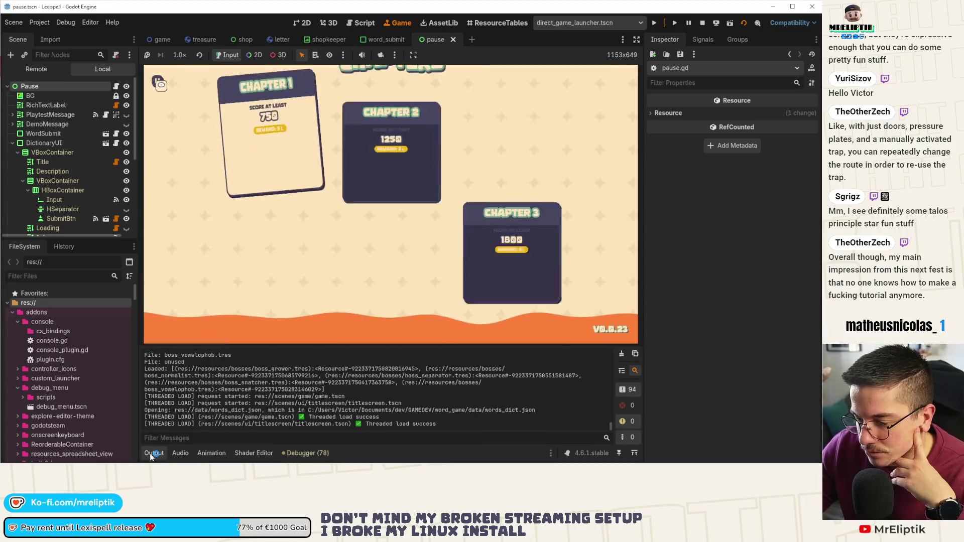
pyautogui.click(152, 453)
pyautogui.click(316, 229)
pyautogui.click(152, 453)
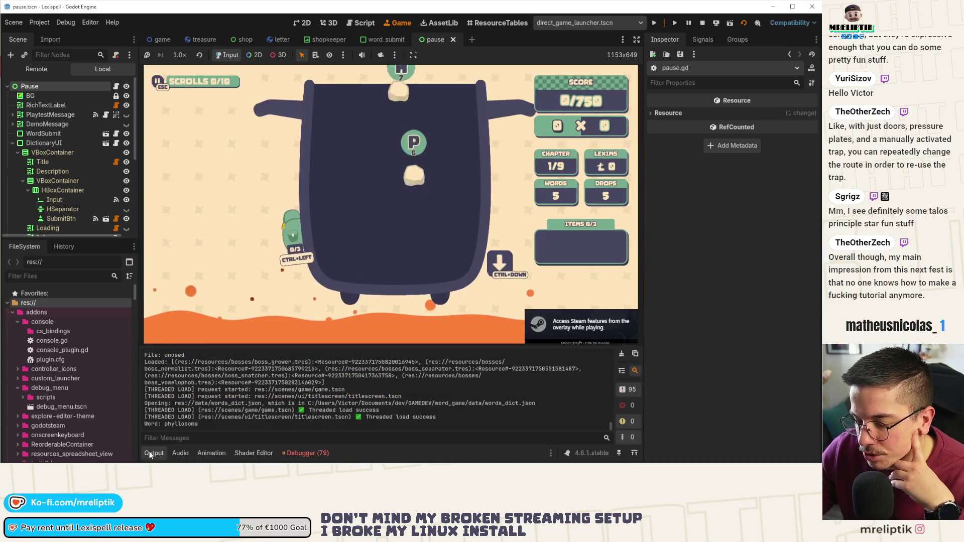
pyautogui.click(298, 453)
pyautogui.click(195, 346)
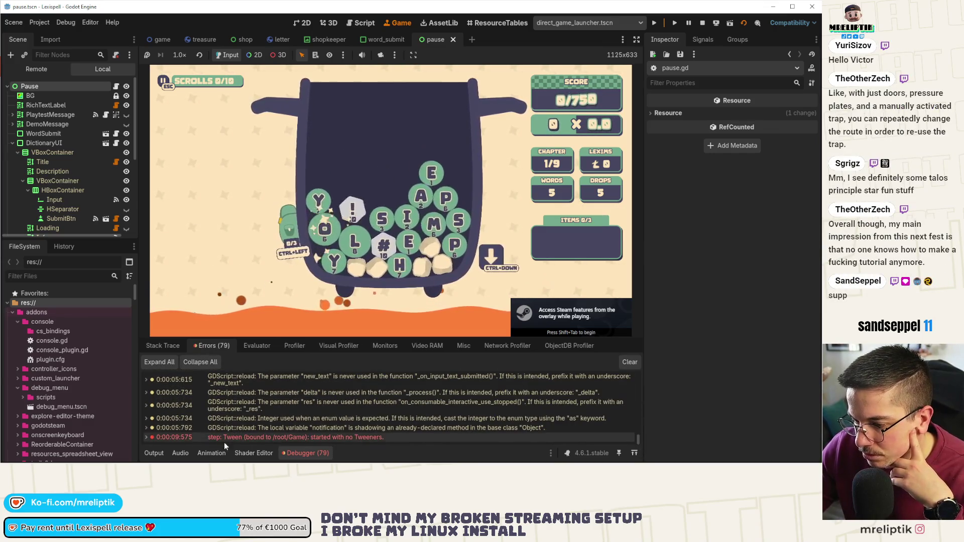
pyautogui.click(153, 453)
pyautogui.click(156, 453)
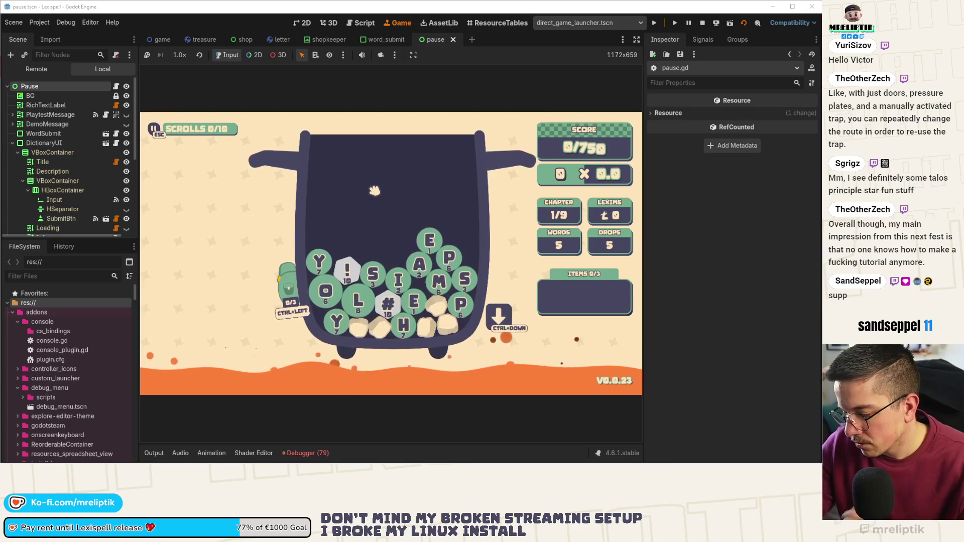
# Step: Pause the game with Esc, resume with Continue, and switch to VS Code
pyautogui.press('Escape')
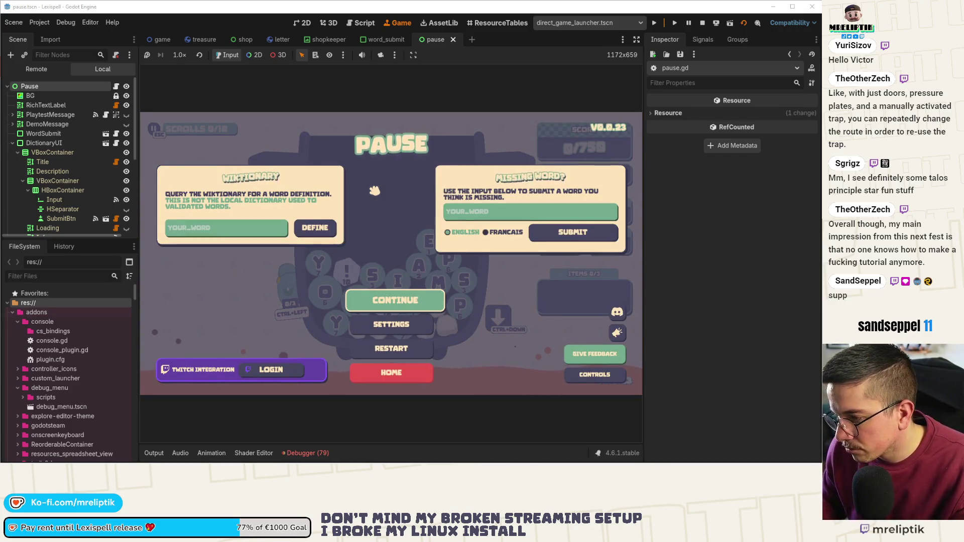
pyautogui.click(390, 293)
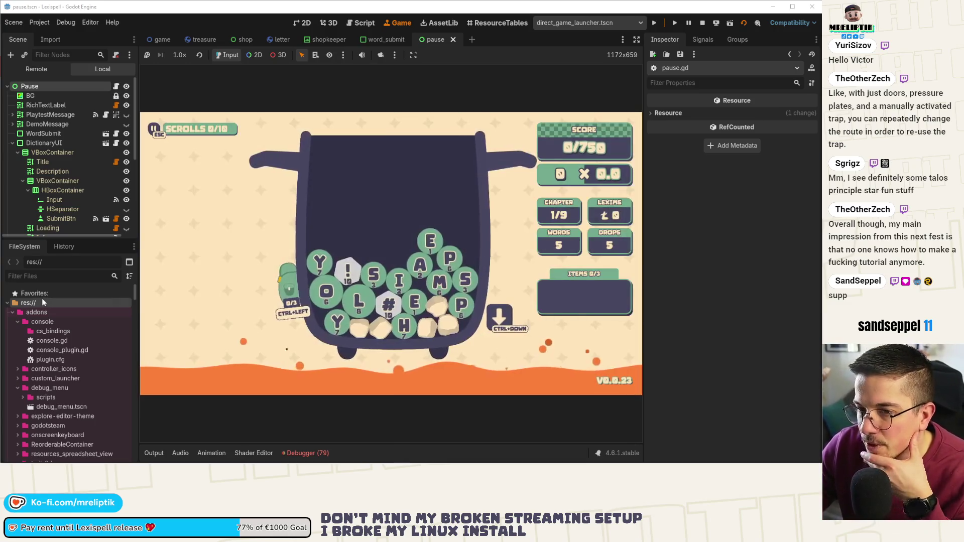
pyautogui.hotkey('alt', 'Tab')
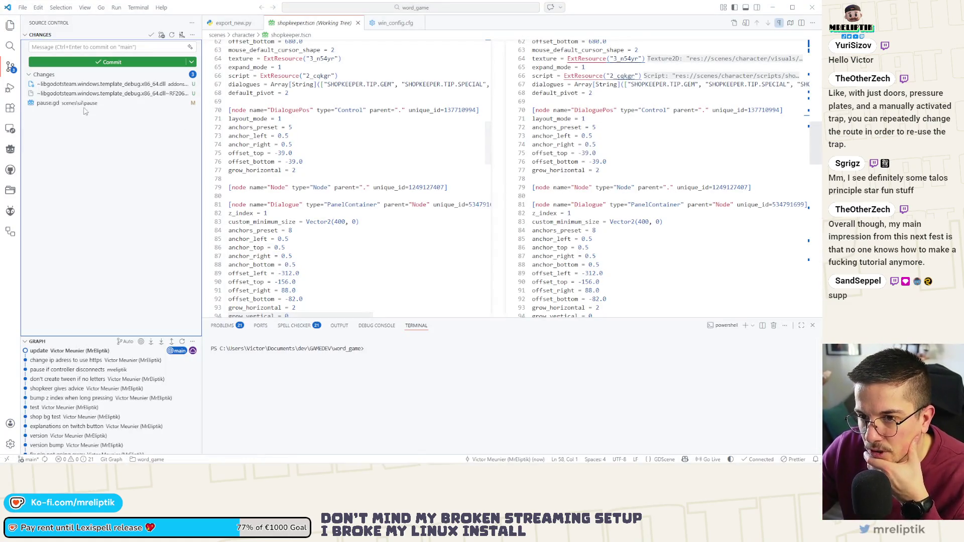
# Step: Commit the pause.gd change with the message 'remove checks before pausing'
pyautogui.click(115, 49)
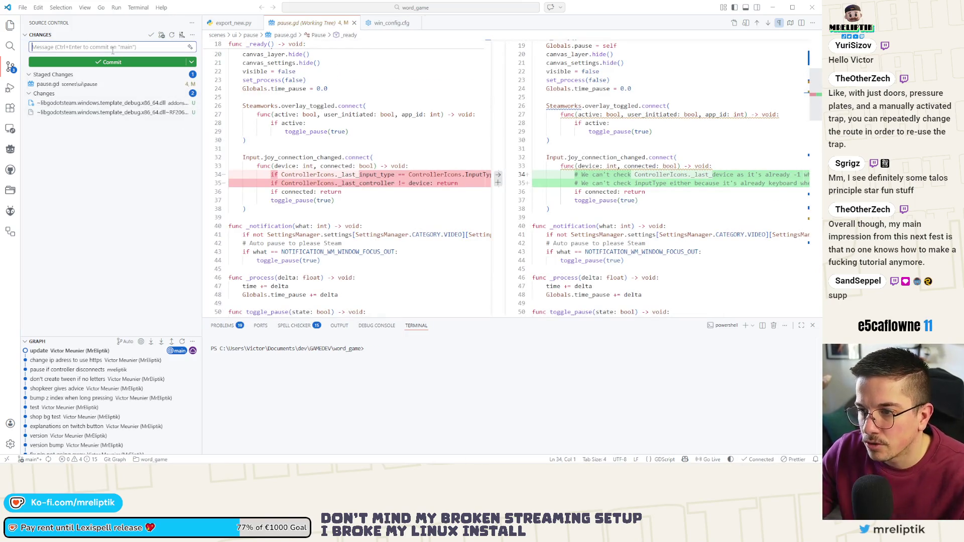
pyautogui.write('remove checks before pa')
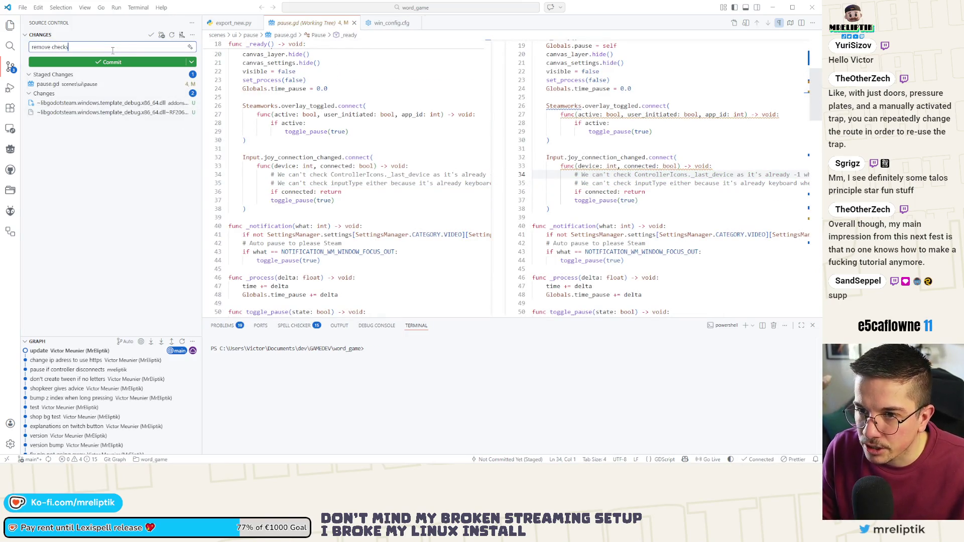
pyautogui.write('using')
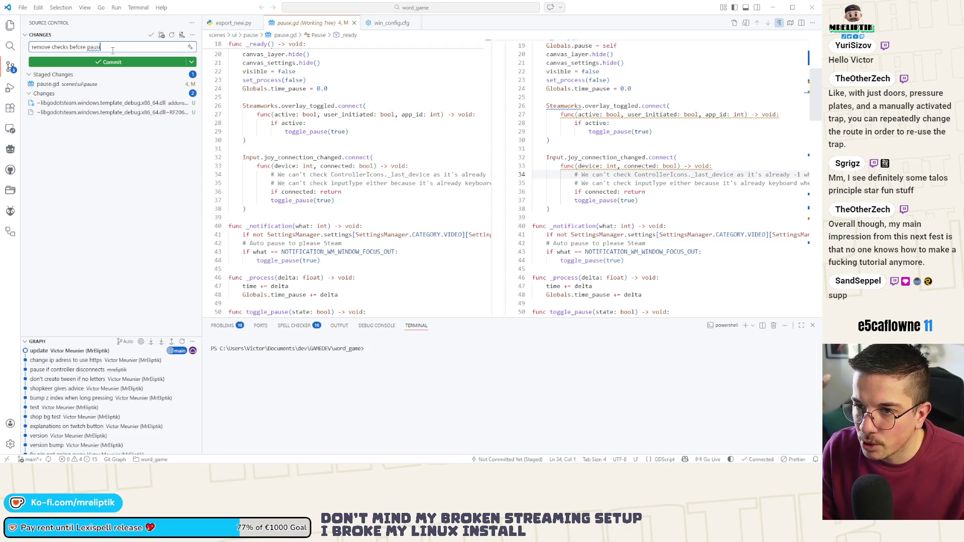
pyautogui.hotkey('ctrl', 'Return')
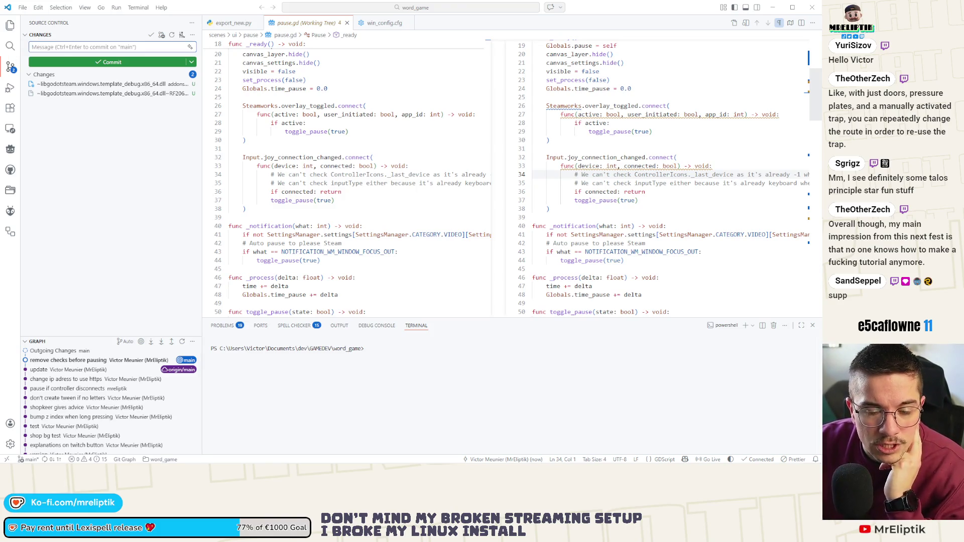
pyautogui.click(108, 170)
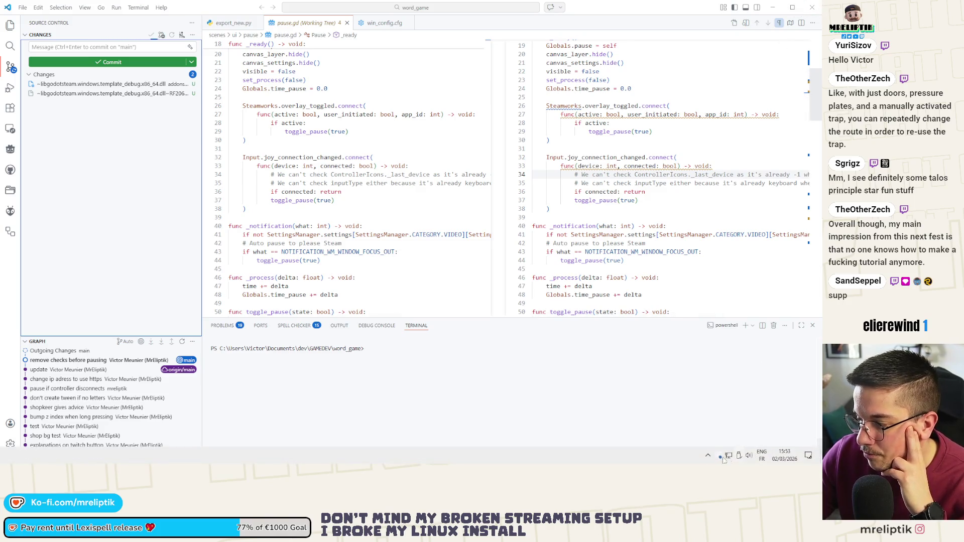
pyautogui.click(709, 456)
pyautogui.click(708, 457)
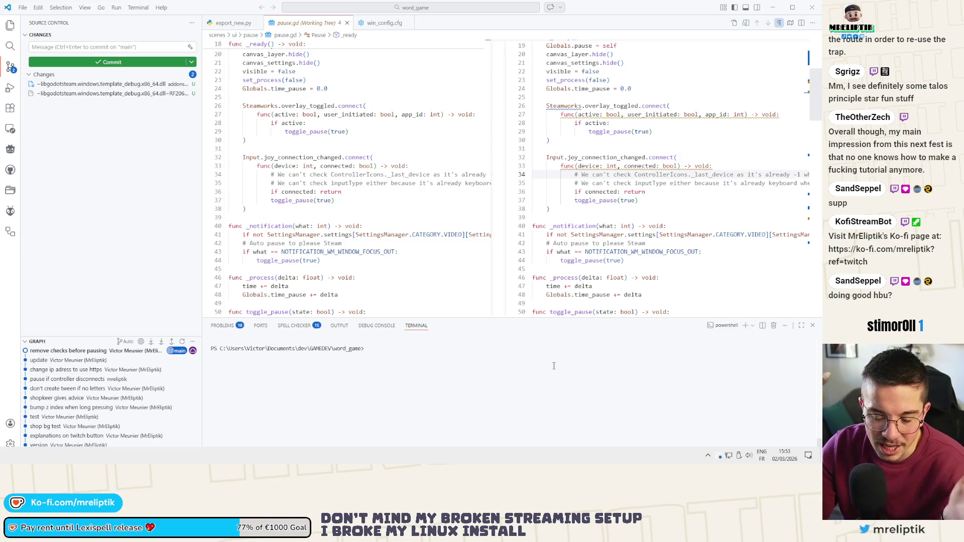
# Step: Open Discord from the tray overflow, move its window aside, and switch back to Godot
pyautogui.click(79, 206)
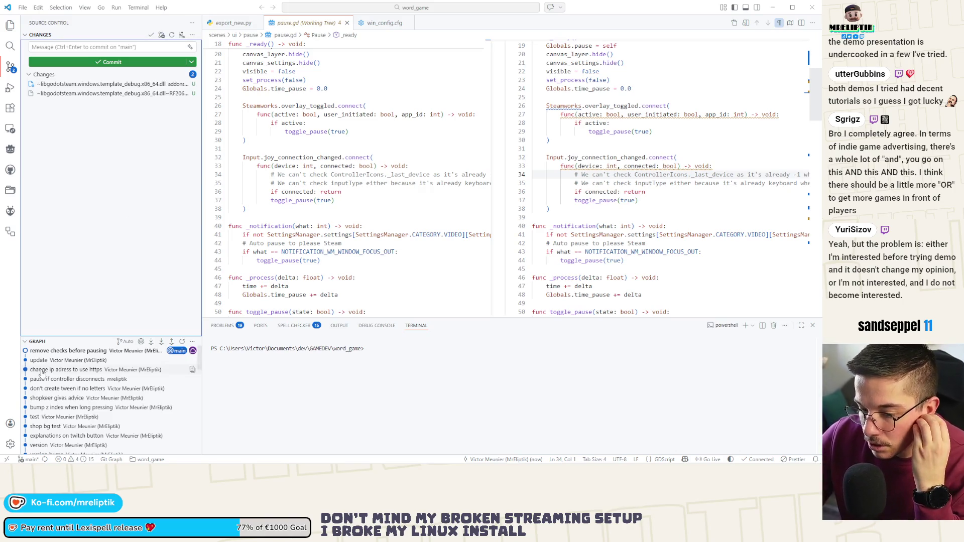
pyautogui.click(708, 455)
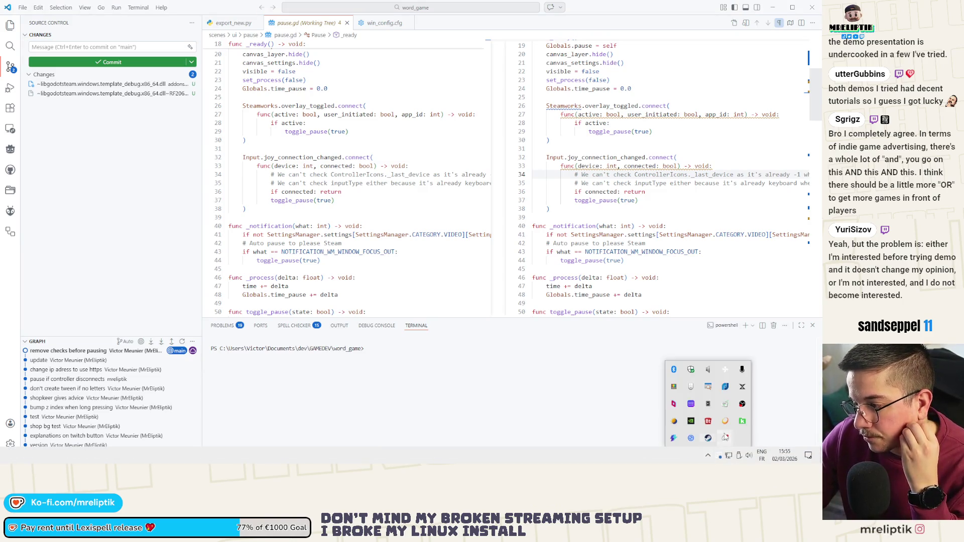
pyautogui.click(724, 438)
pyautogui.moveTo(495, 29); pyautogui.dragTo(668, 102)
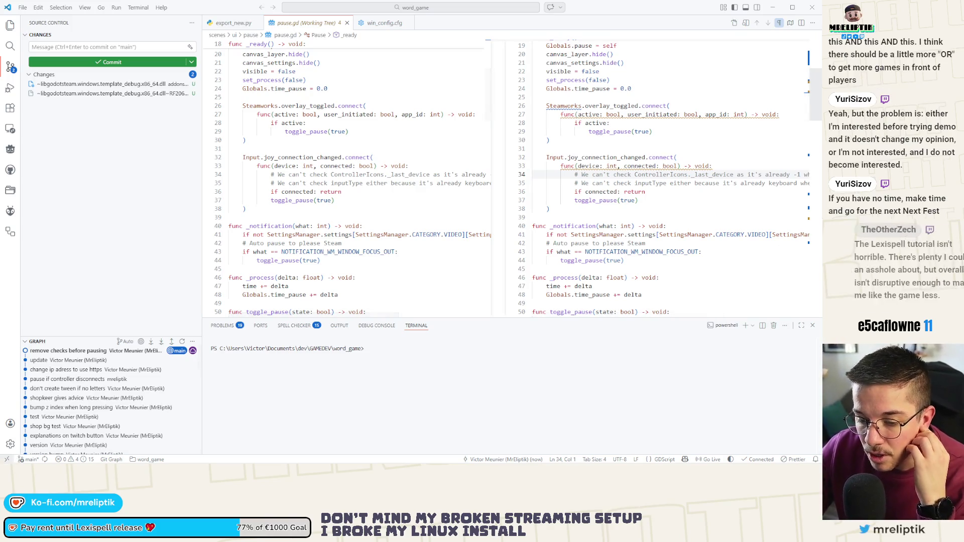
pyautogui.hotkey('alt', 'Tab')
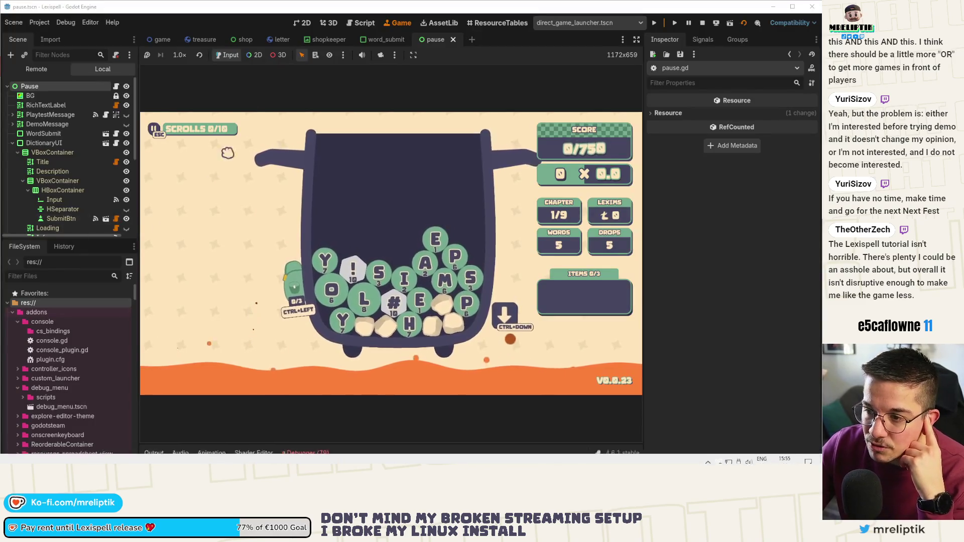
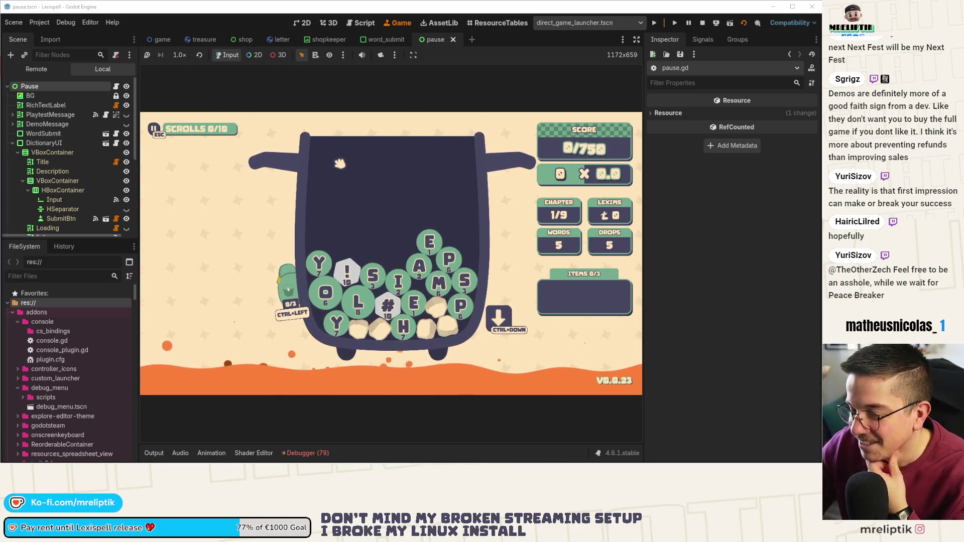
# Step: Toggle the game's pause menu and the Steam overlay, then resume gameplay
pyautogui.press('Escape')
pyautogui.press('Escape')
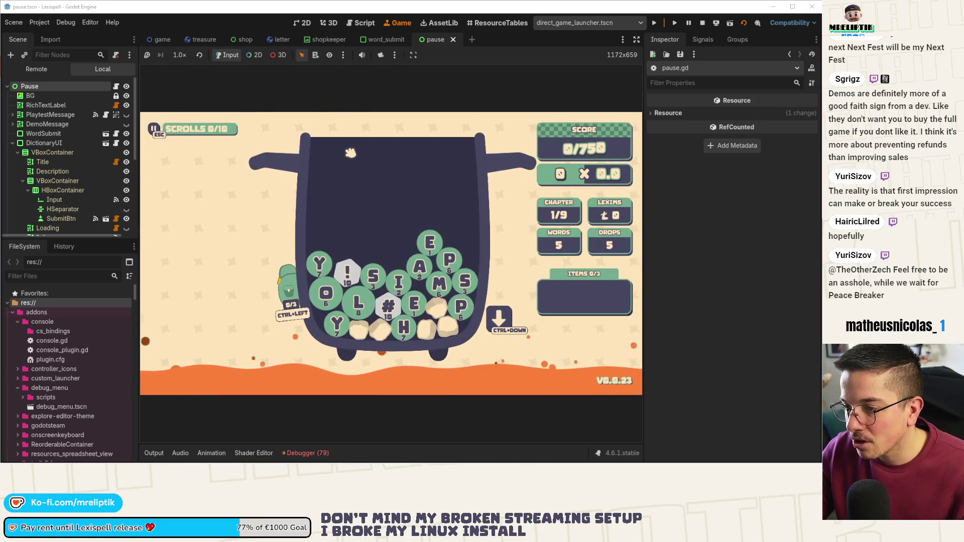
pyautogui.hotkey('alt', 'Tab')
pyautogui.press('Escape')
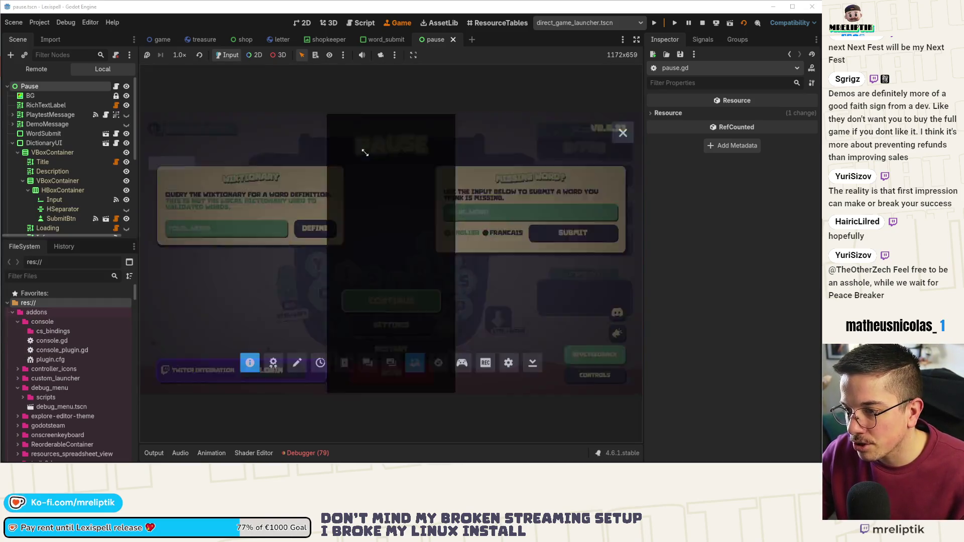
pyautogui.hotkey('shift', 'Tab')
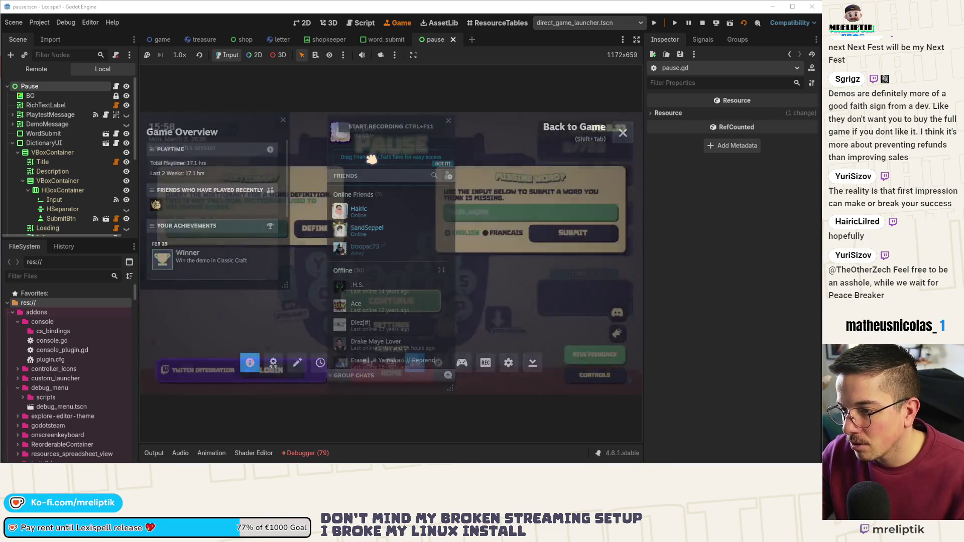
pyautogui.hotkey('shift', 'Tab')
pyautogui.press('Escape')
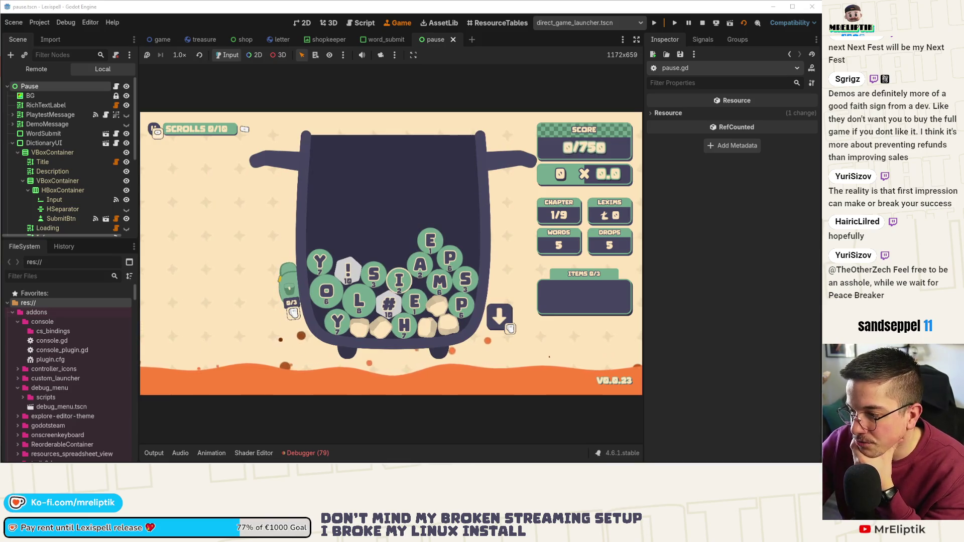
# Step: Switch to the game scene, then cycle over to the letter scene tab
pyautogui.click(160, 39)
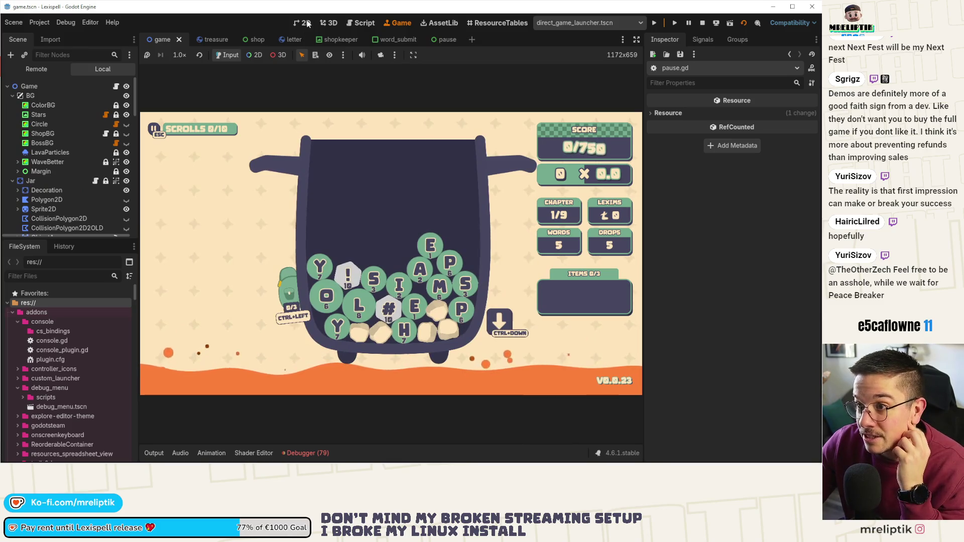
pyautogui.hotkey('ctrl', 'Tab')
pyautogui.hotkey('ctrl', 'Tab')
pyautogui.hotkey('ctrl', 'Tab')
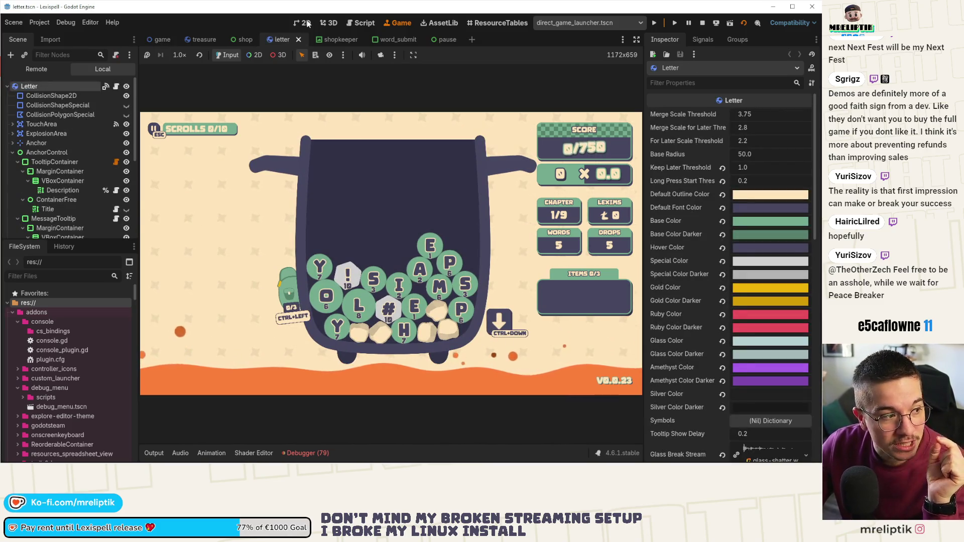
pyautogui.moveTo(288, 296)
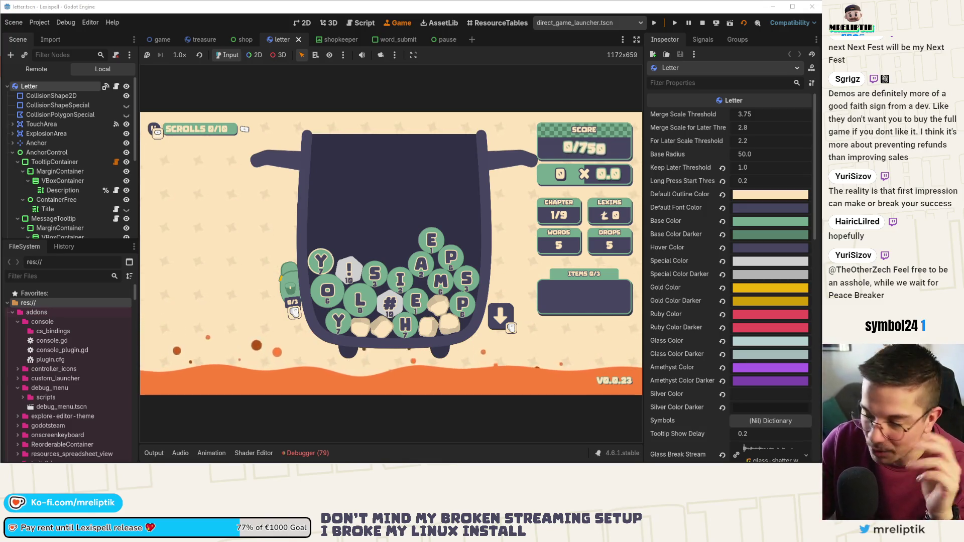
# Step: Open the pause menu and move focus across Define, English, Francais and the YOUR_WORD field
pyautogui.press('Escape')
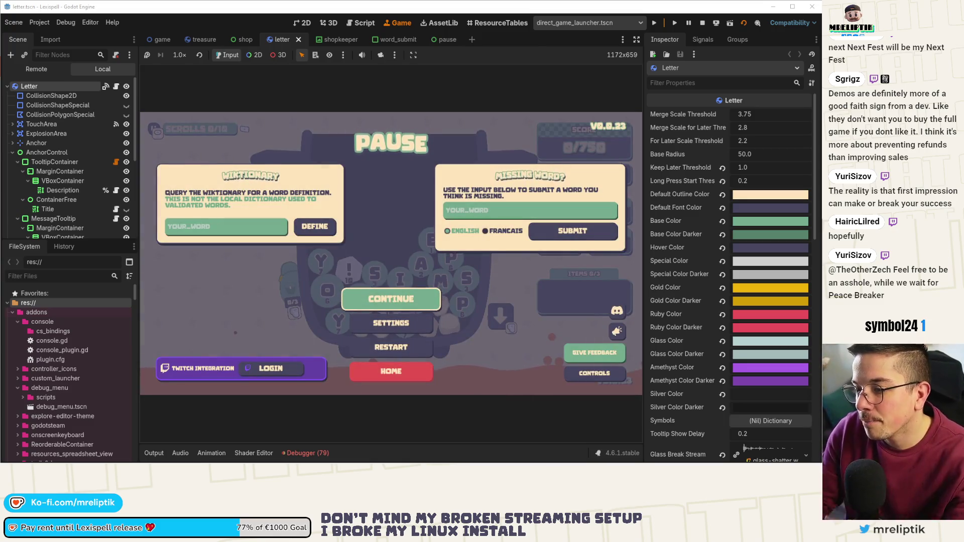
pyautogui.press('Up')
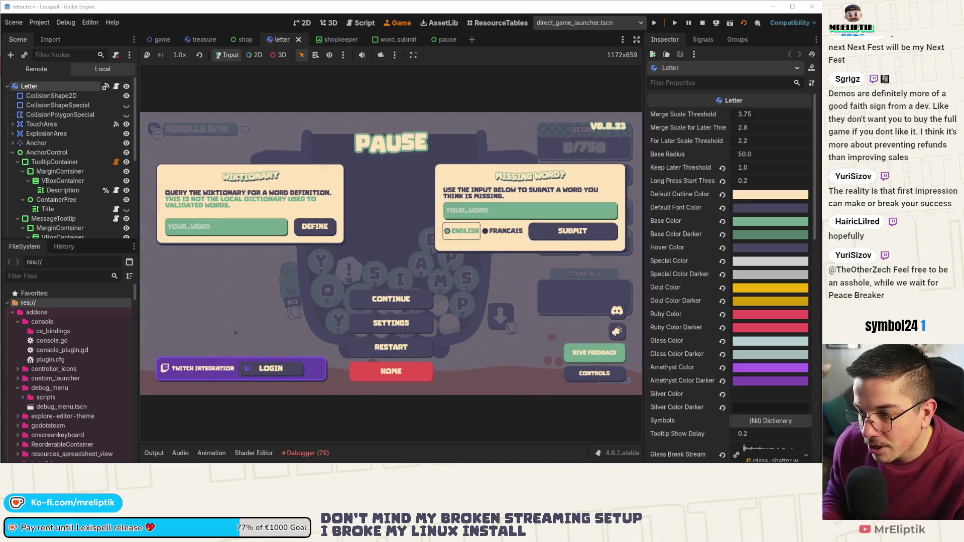
pyautogui.press('Down')
pyautogui.press('Left')
pyautogui.press('Left')
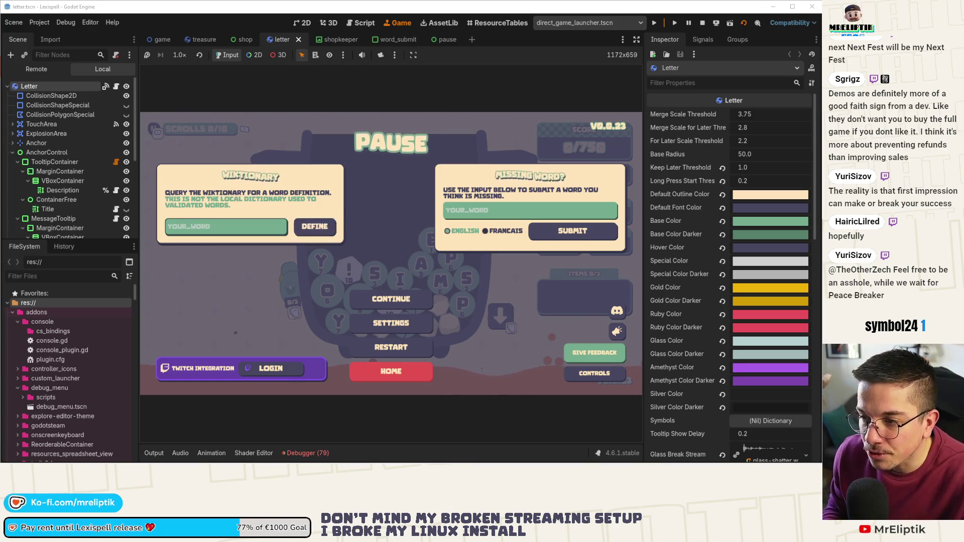
pyautogui.press('Right')
pyautogui.press('Down')
pyautogui.press('Up')
pyautogui.press('Right')
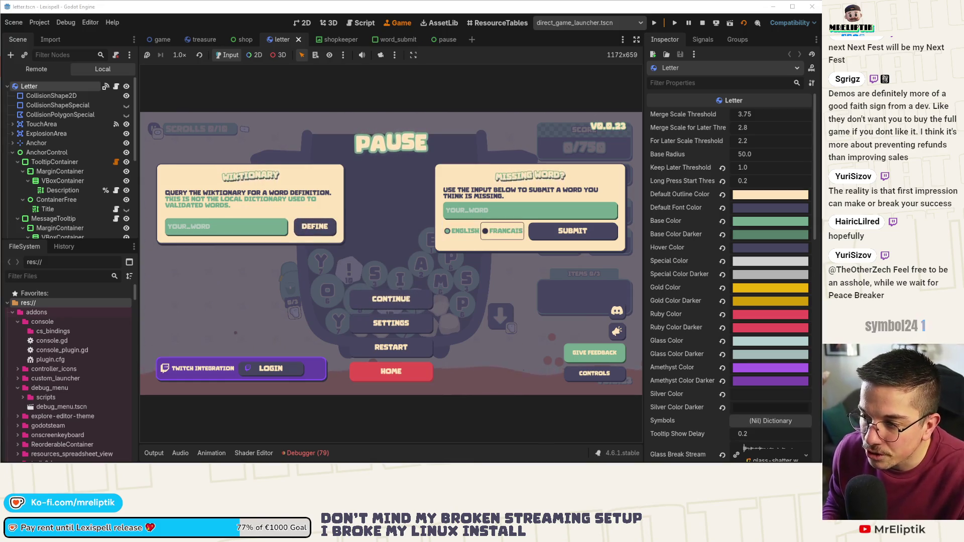
pyautogui.press('Up')
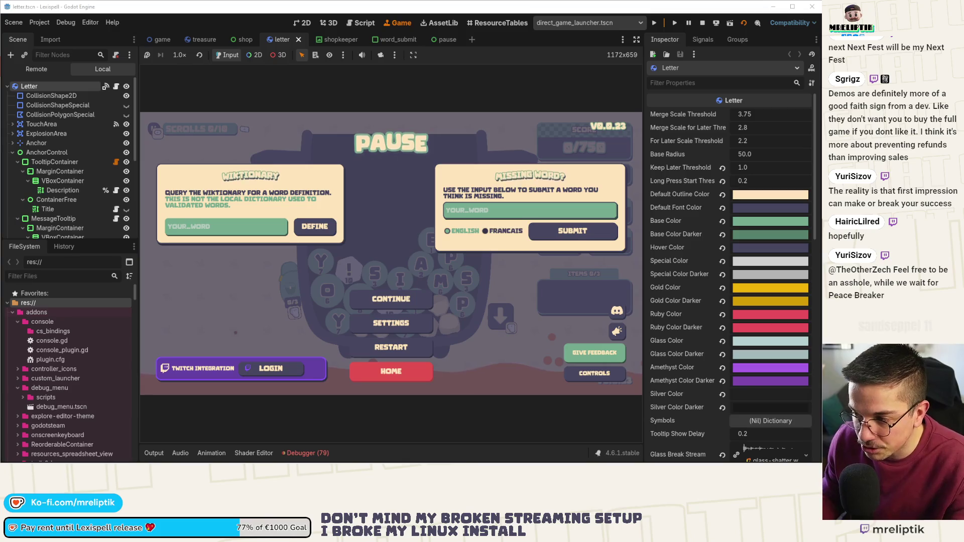
# Step: Test focus moving between Continue, Settings and the word field
pyautogui.press('Down')
pyautogui.press('Down')
pyautogui.press('Up')
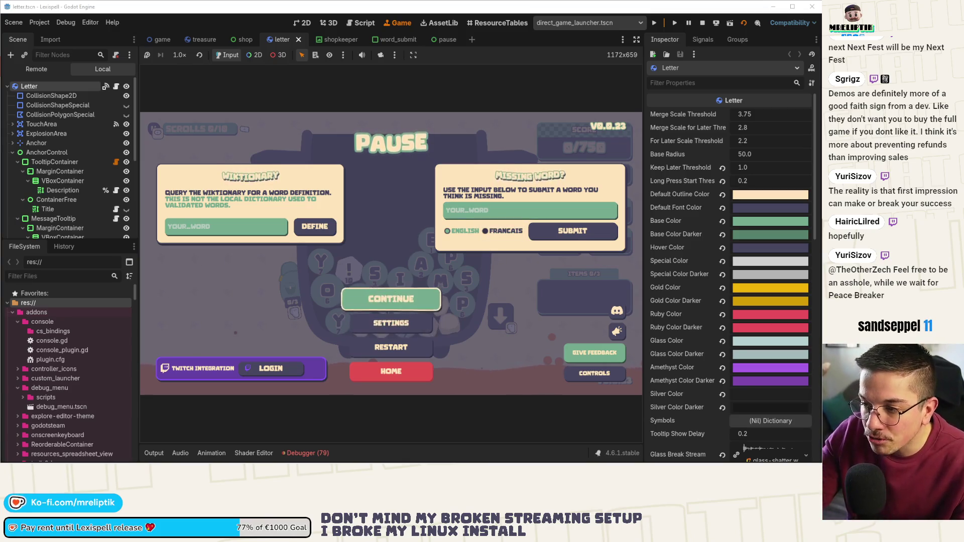
pyautogui.press('Down')
pyautogui.press('Up')
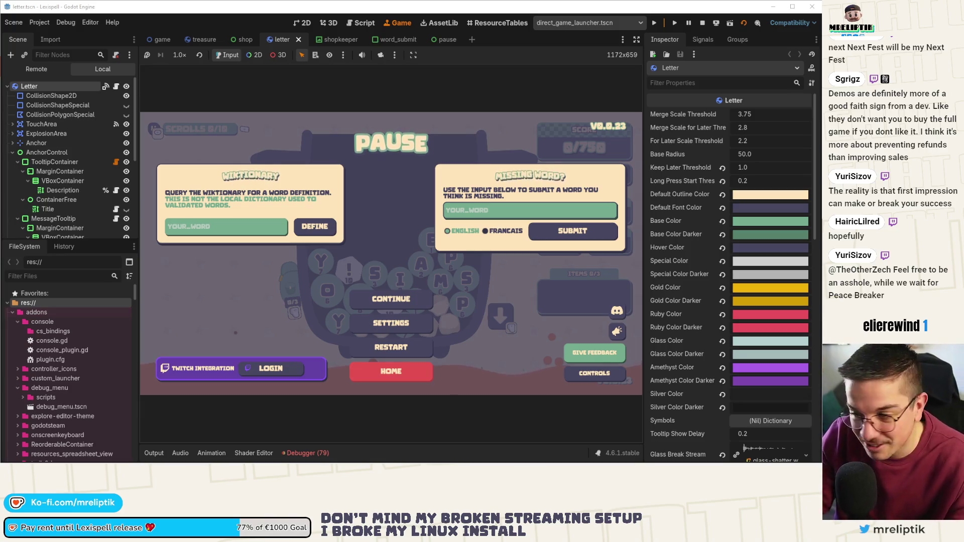
pyautogui.press('Down')
pyautogui.press('Down')
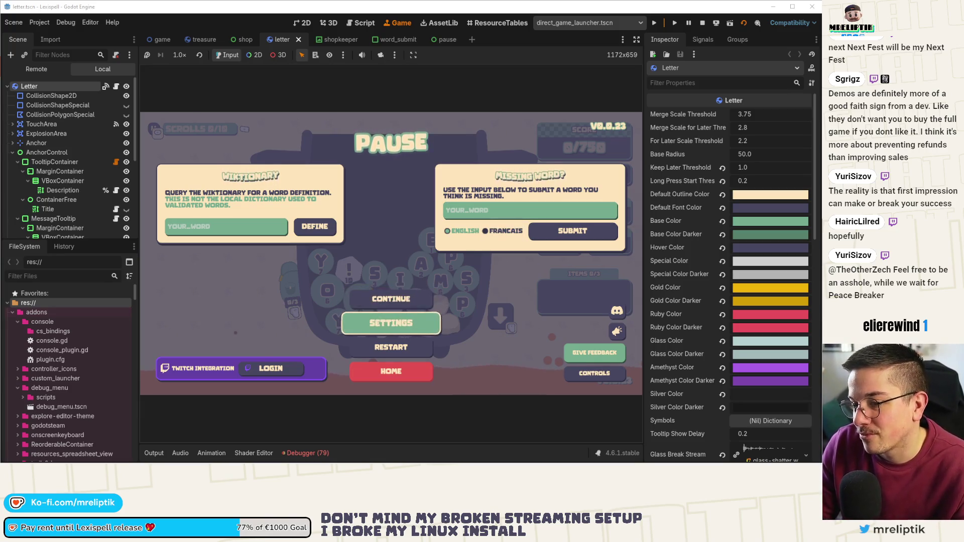
# Step: Move focus between Continue and Settings, then close the pause menu to resume gameplay
pyautogui.press('Up')
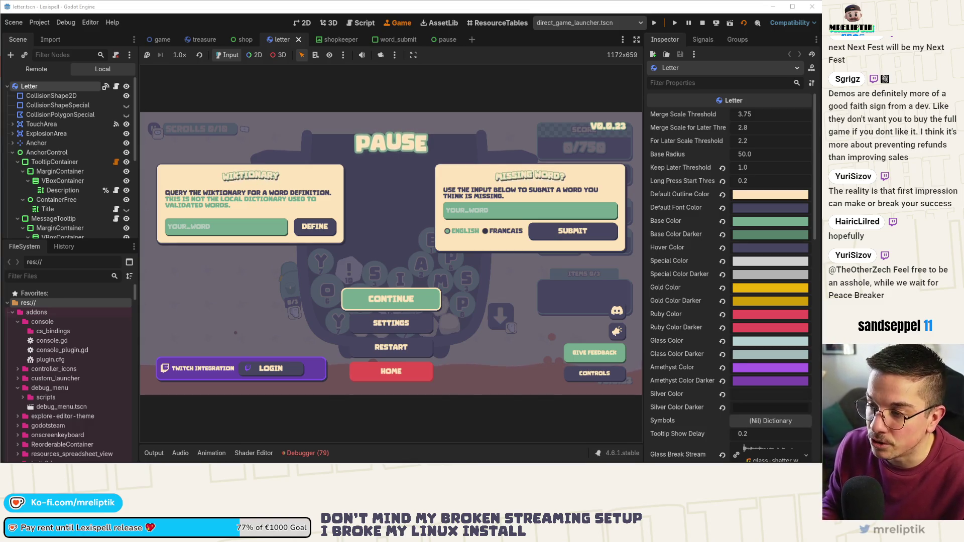
pyautogui.press('Down')
pyautogui.press('Return')
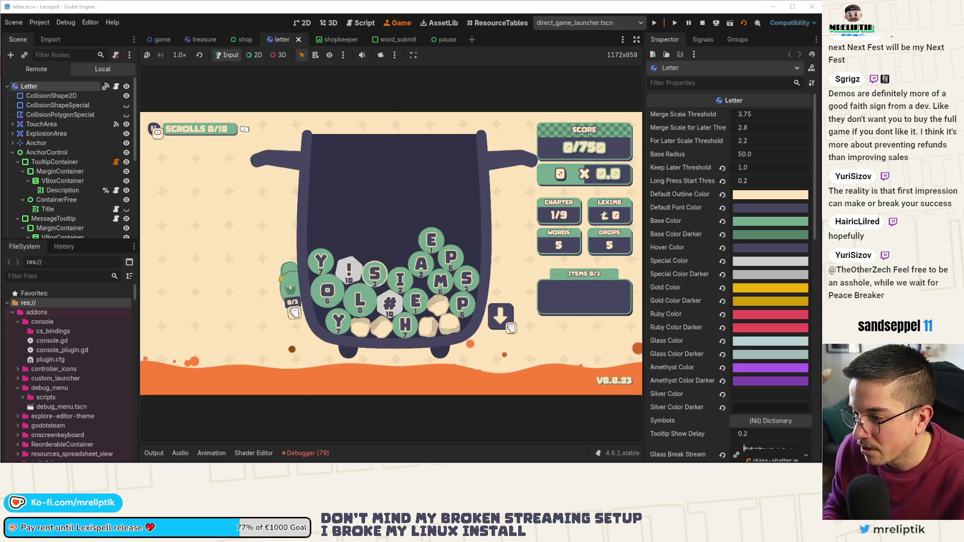
# Step: Return to the game scene tab and scroll the Scene dock back up
pyautogui.click(162, 39)
pyautogui.scroll(5, 85, 170)
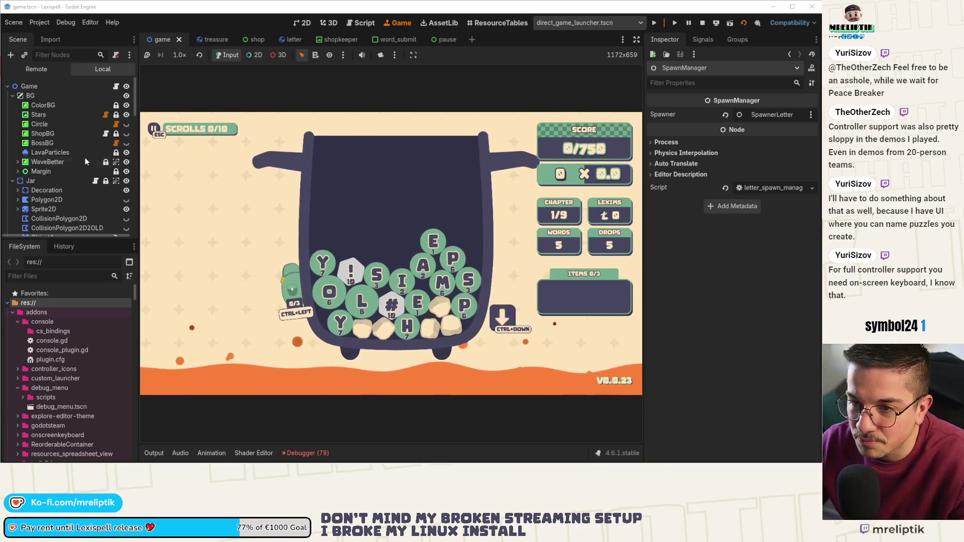
# Step: Scroll to the Jar nodes and expand Backpack to show StaticBody2D and OpenBtn
pyautogui.scroll(-5, 52, 150)
pyautogui.scroll(2, 30, 165)
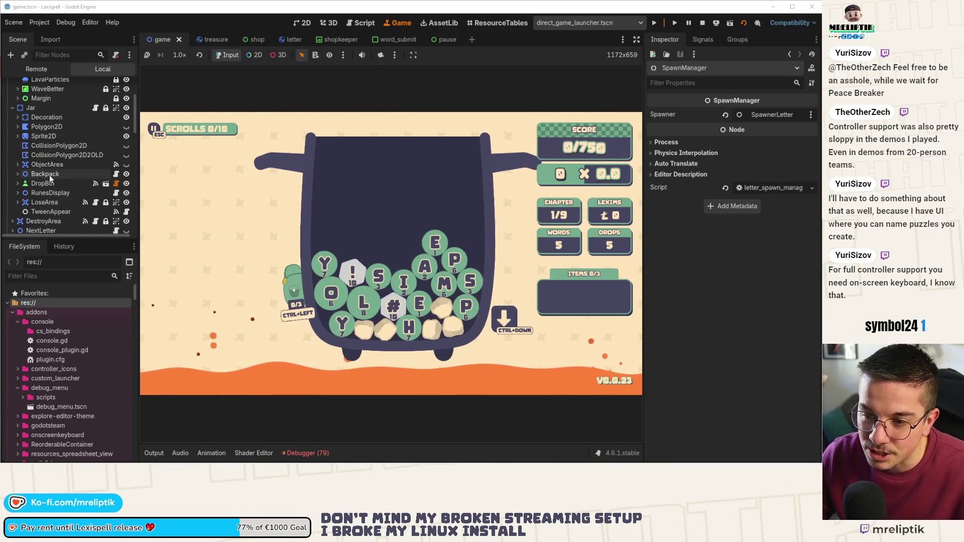
pyautogui.click(17, 174)
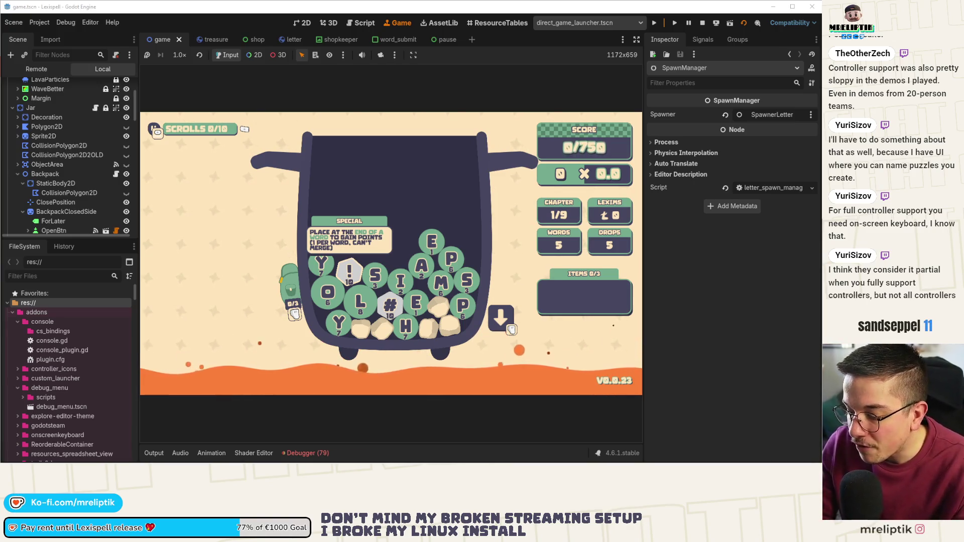
# Step: Toggle the pause menu so CTRL+LEFT/CTRL+DOWN hints show, then inspect ShortcutDisplay (Btn Target OpenBtn)
pyautogui.press('Escape')
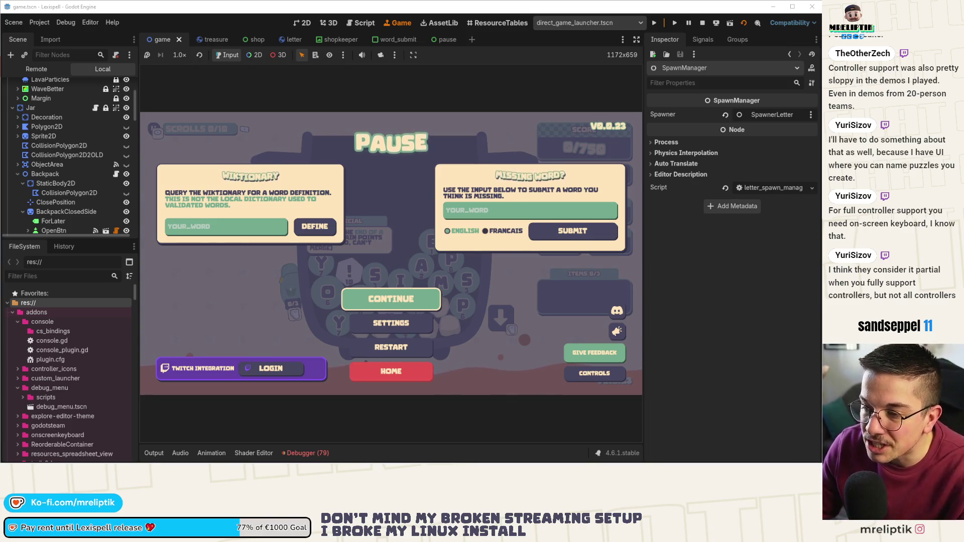
pyautogui.press('Escape')
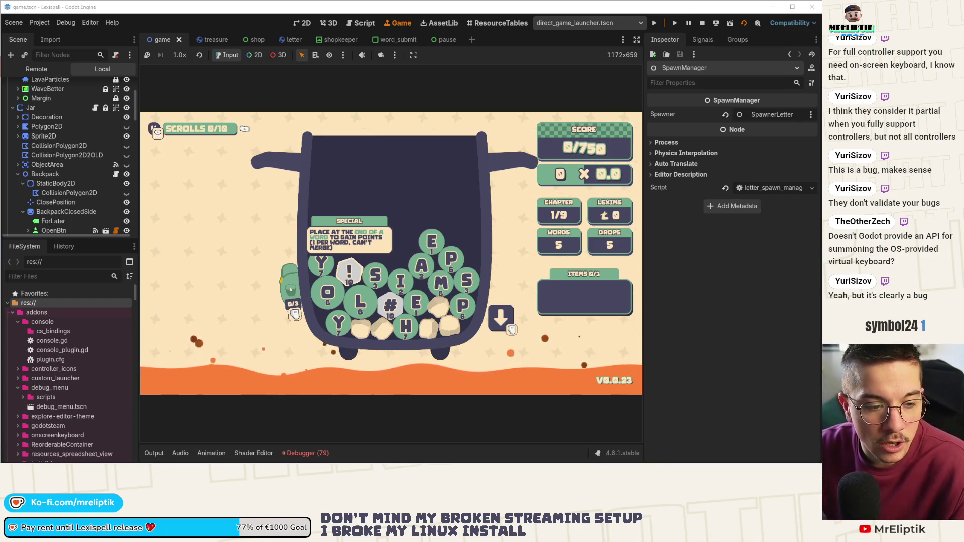
pyautogui.scroll(-3, 72, 180)
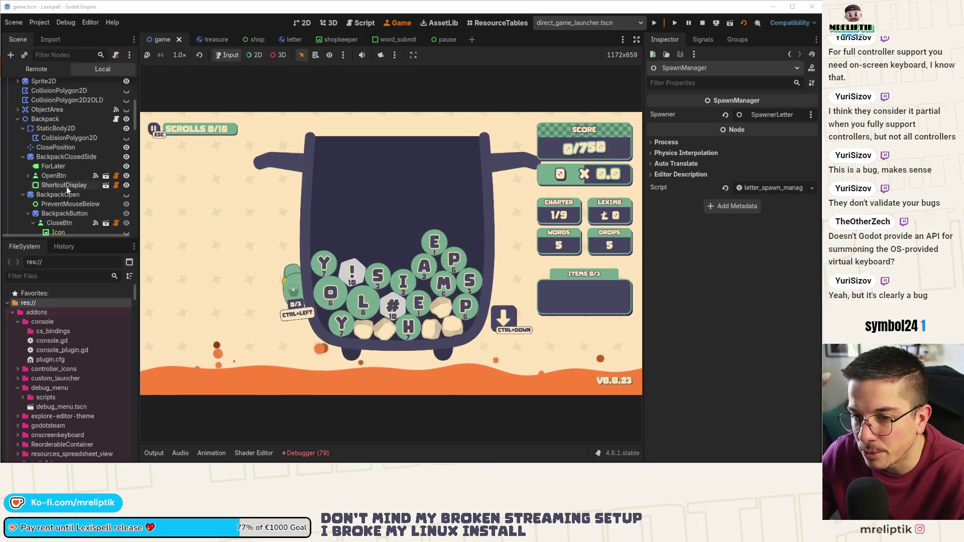
pyautogui.click(70, 185)
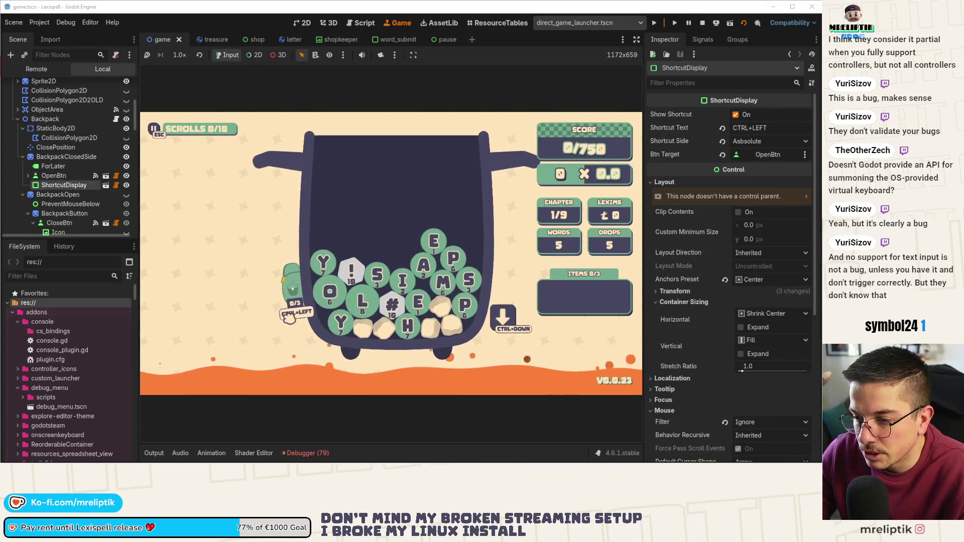
pyautogui.hotkey('ctrl', 'F1')
pyautogui.scroll(6, 329, 307)
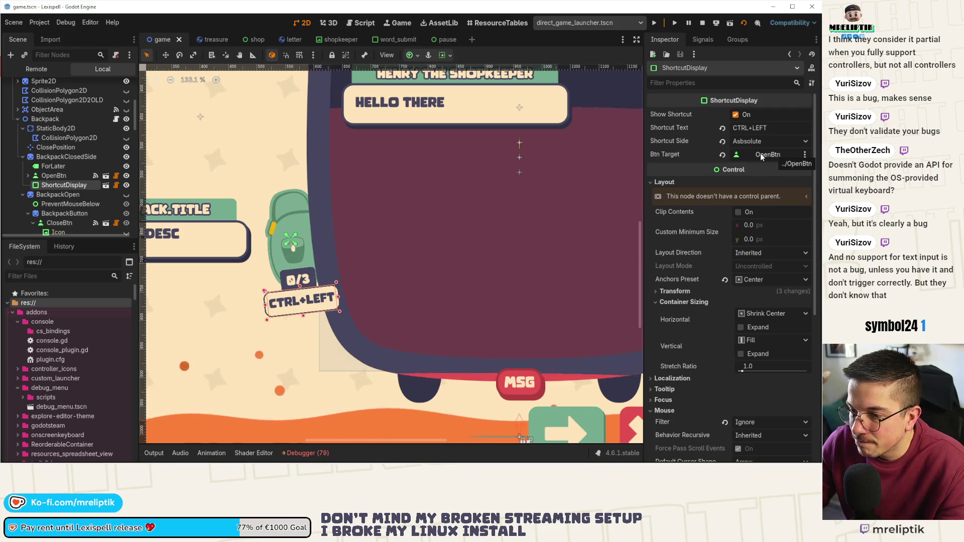
pyautogui.click(54, 175)
pyautogui.scroll(-5, 721, 308)
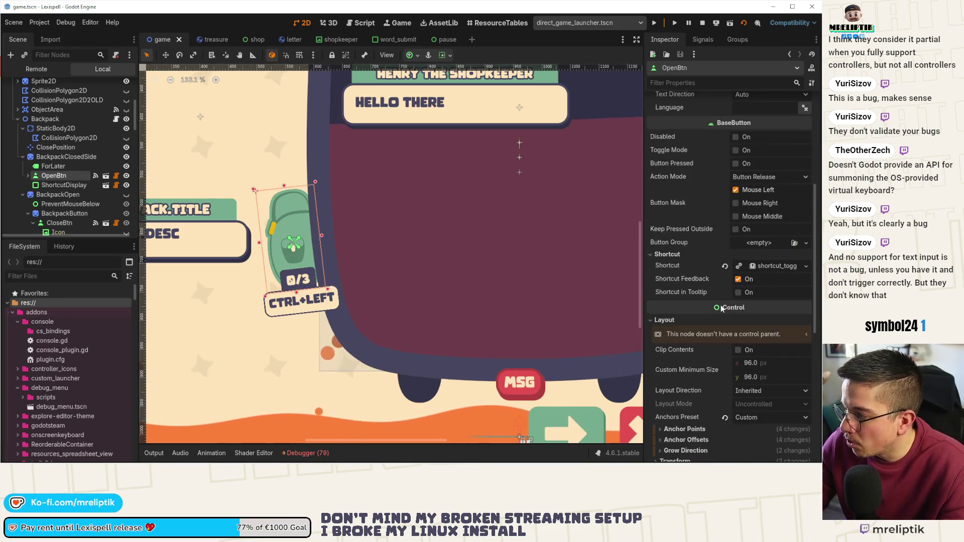
pyautogui.click(767, 266)
pyautogui.click(769, 279)
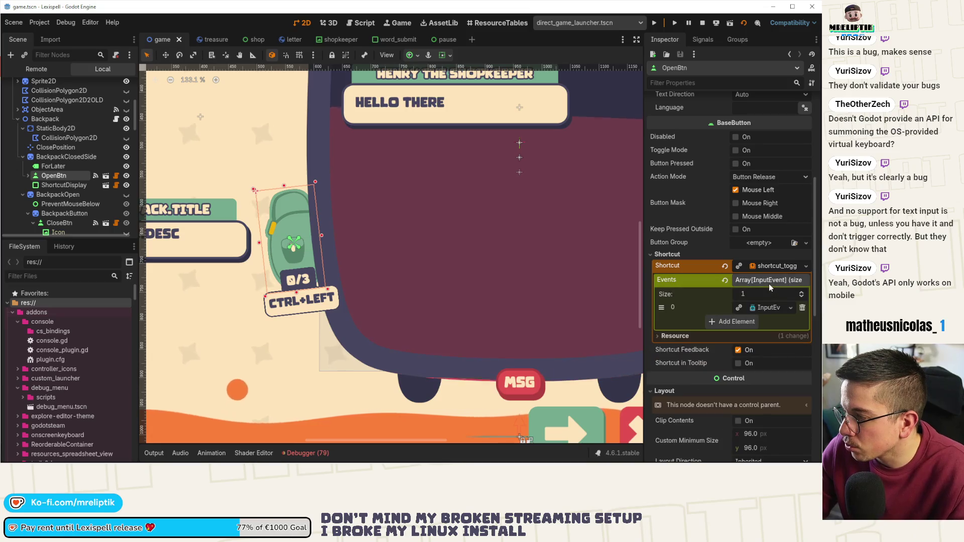
pyautogui.click(765, 307)
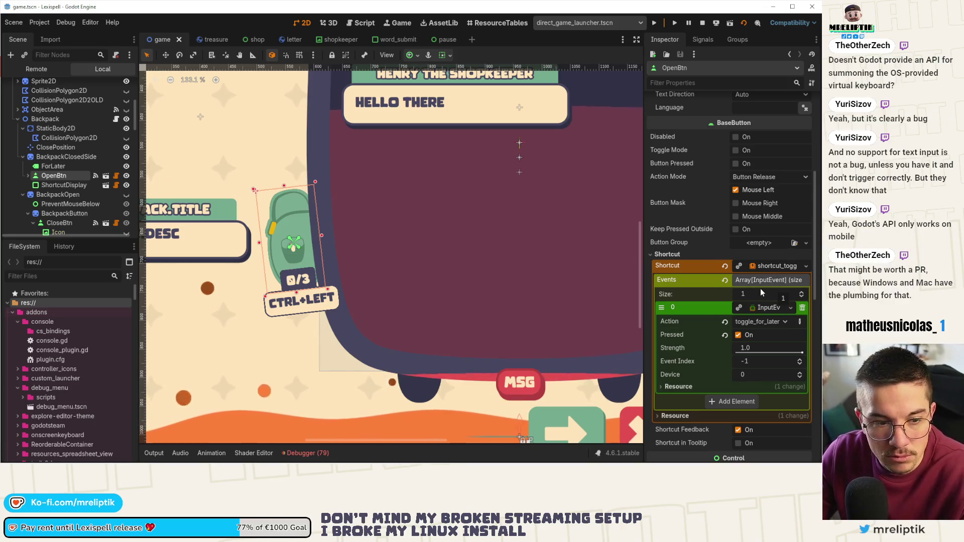
pyautogui.scroll(5, 760, 288)
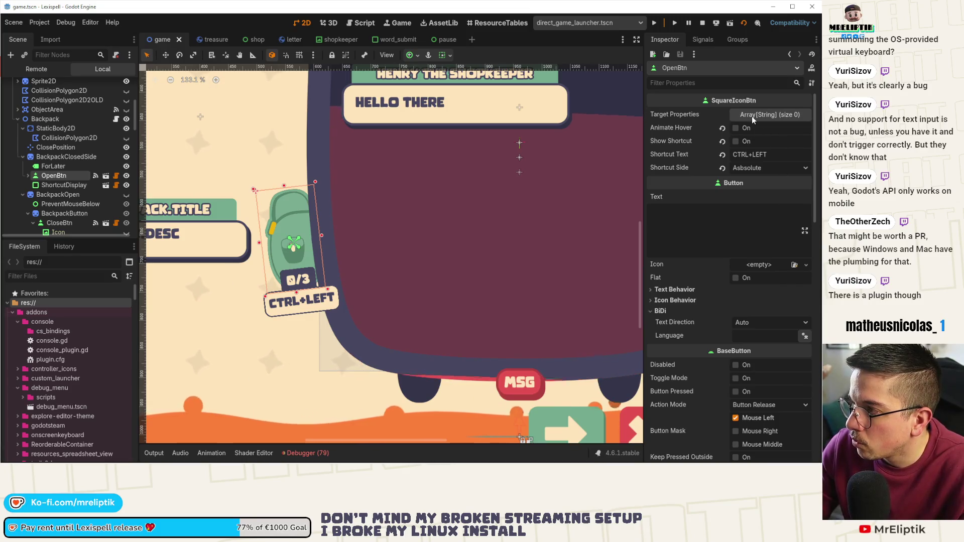
pyautogui.click(63, 186)
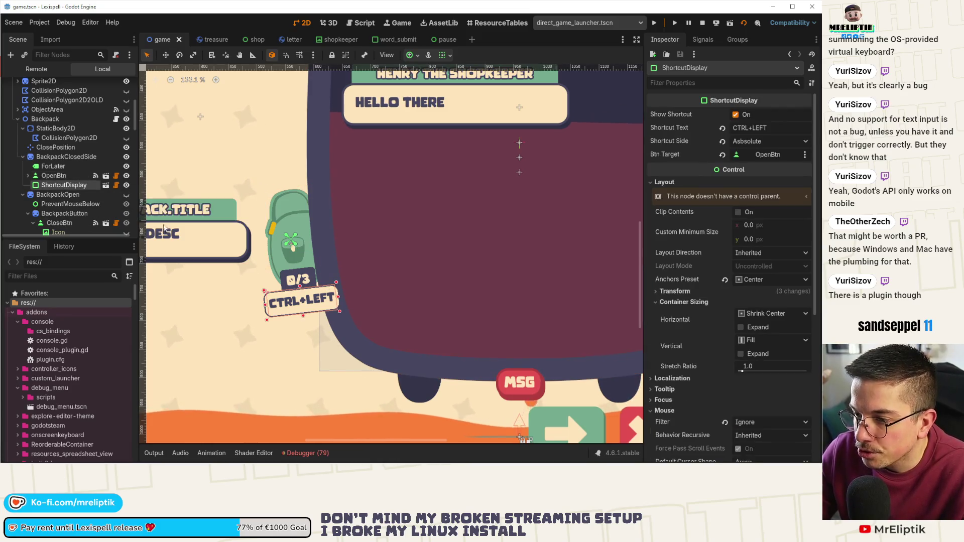
pyautogui.scroll(-2, 92, 173)
pyautogui.scroll(-2, 91, 177)
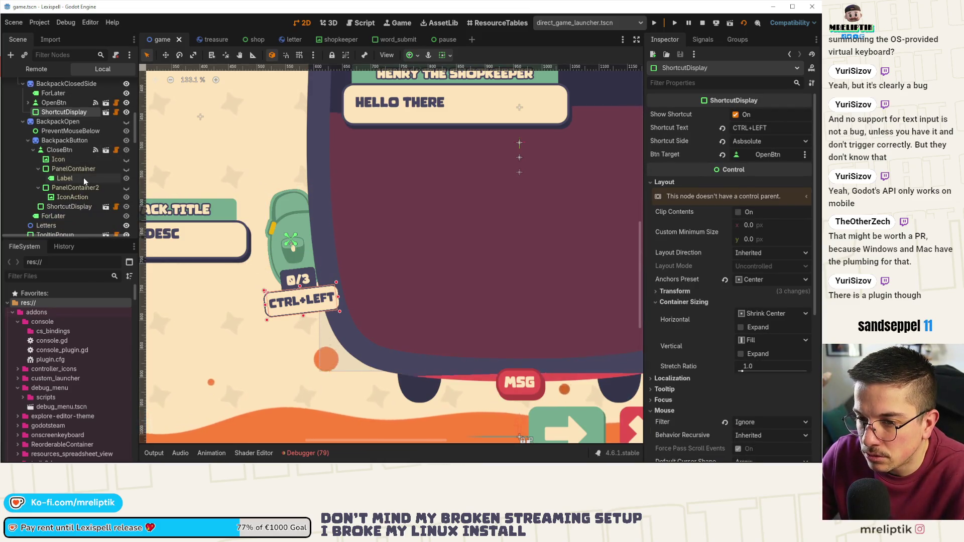
pyautogui.click(51, 215)
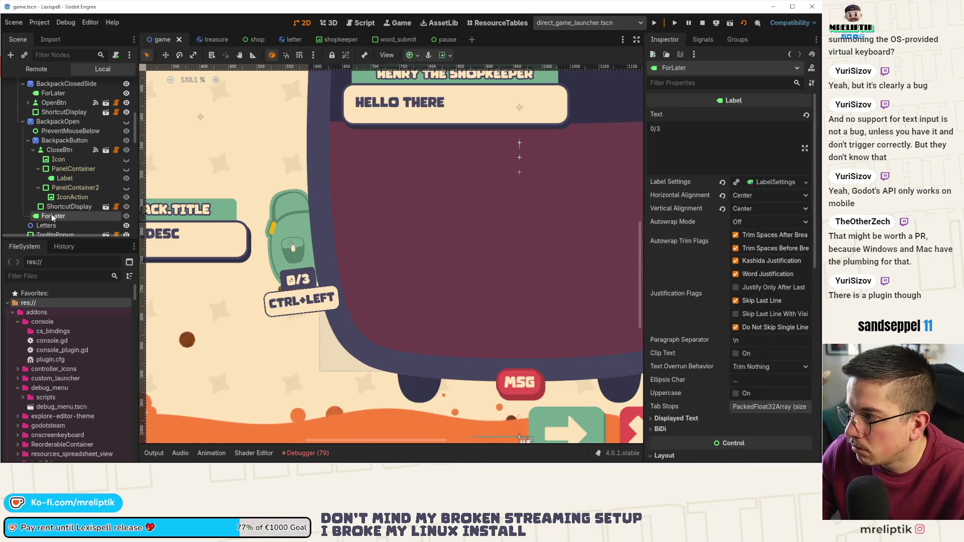
pyautogui.click(54, 110)
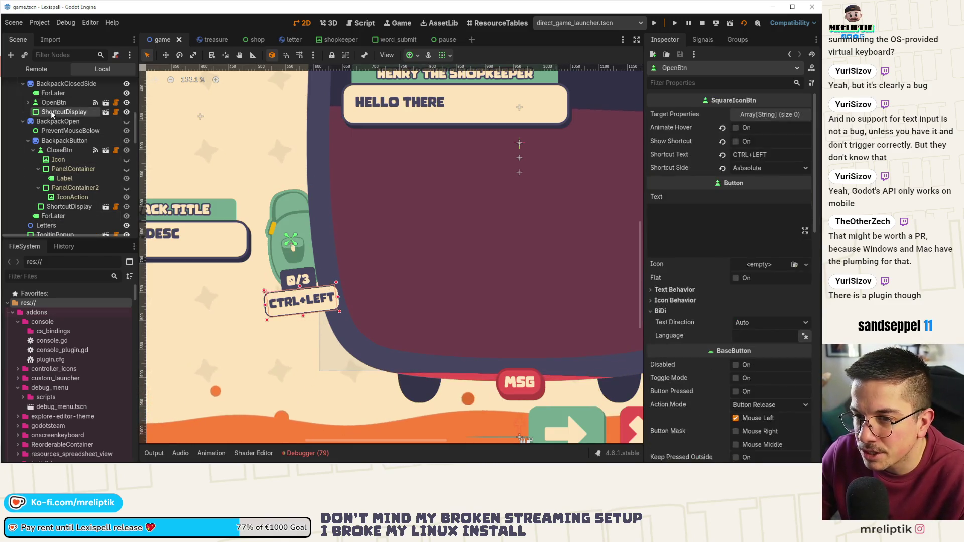
pyautogui.scroll(-5, 709, 230)
pyautogui.scroll(-3, 741, 325)
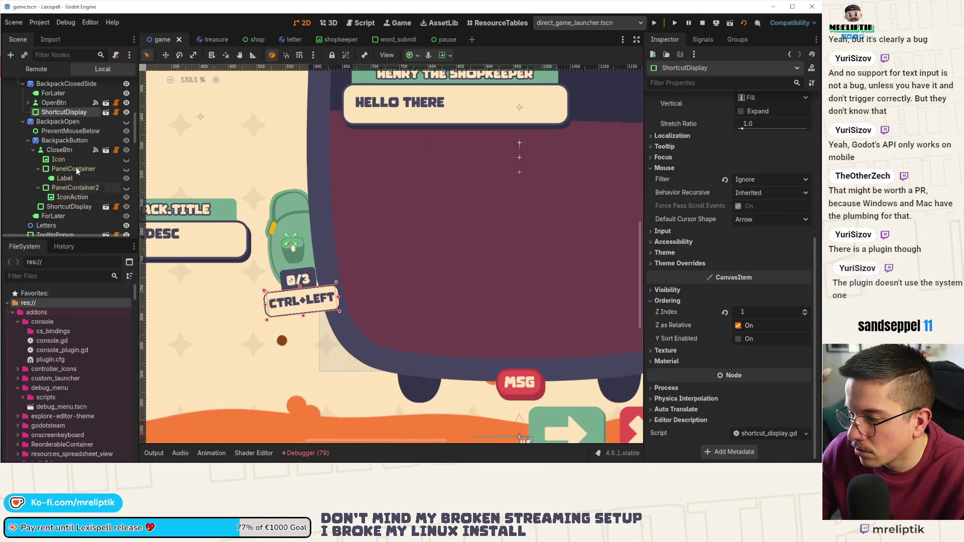
pyautogui.click(60, 101)
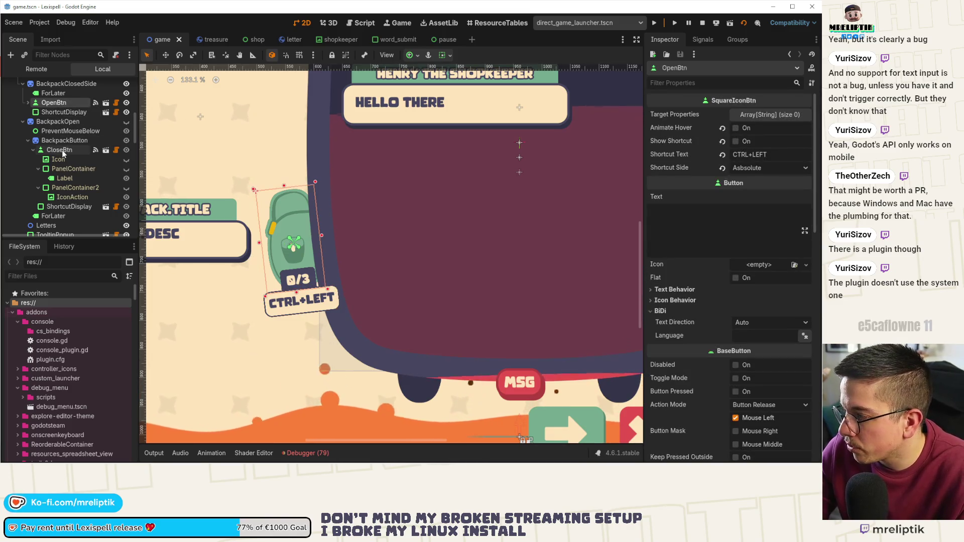
pyautogui.scroll(-10, 719, 274)
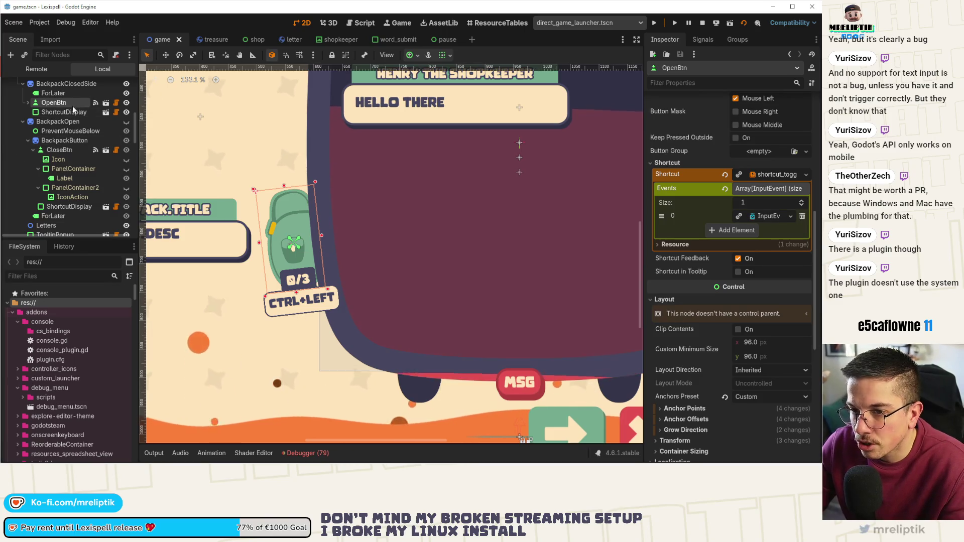
pyautogui.click(59, 150)
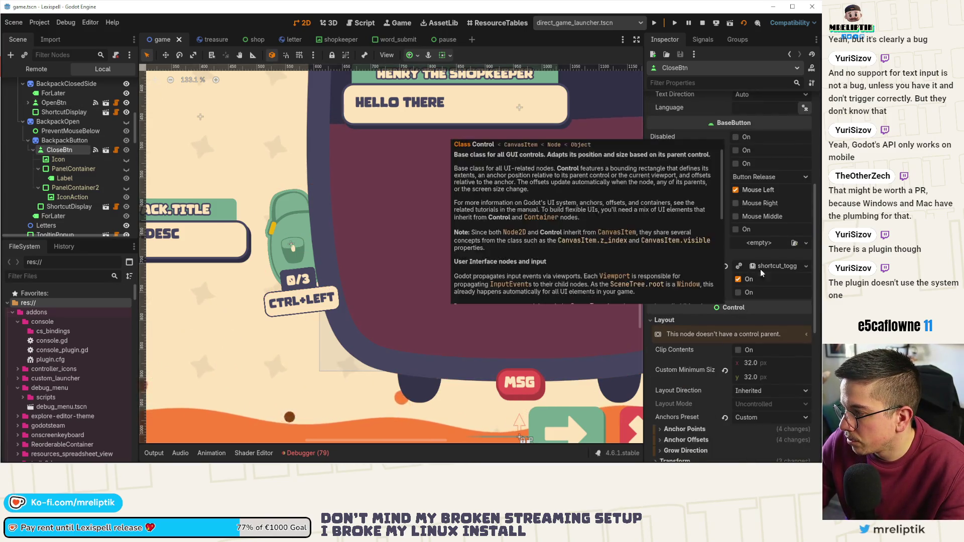
pyautogui.click(764, 267)
# Step: Check CloseBtn's shortcut and the toggle_for_later Input Map bindings, then open the ShortcutDisplay scene
pyautogui.click(765, 308)
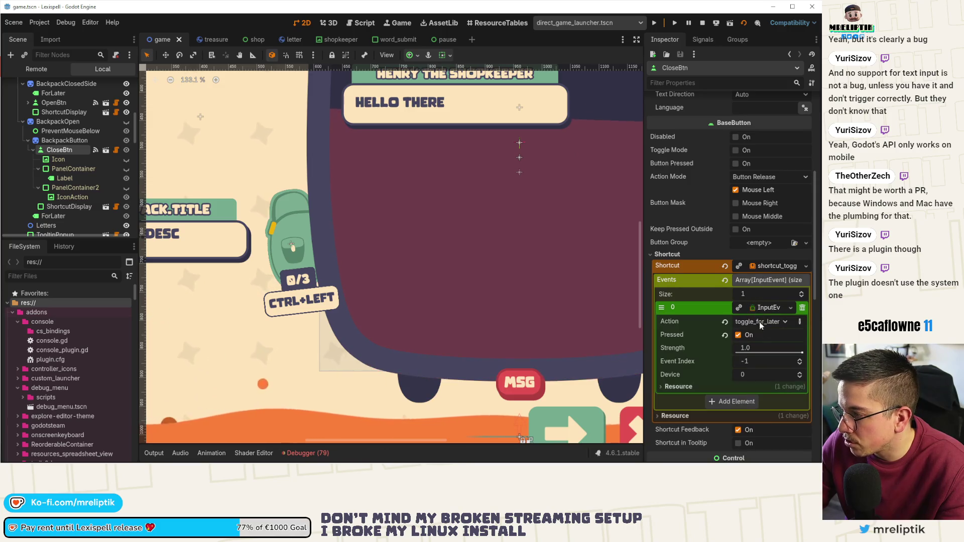
pyautogui.click(42, 23)
pyautogui.click(59, 35)
pyautogui.click(191, 71)
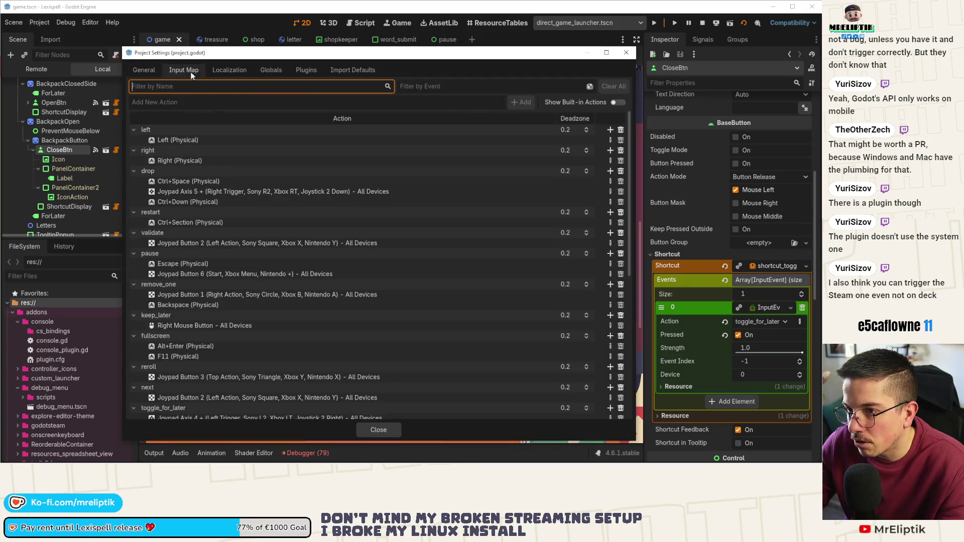
pyautogui.write('toggle_f')
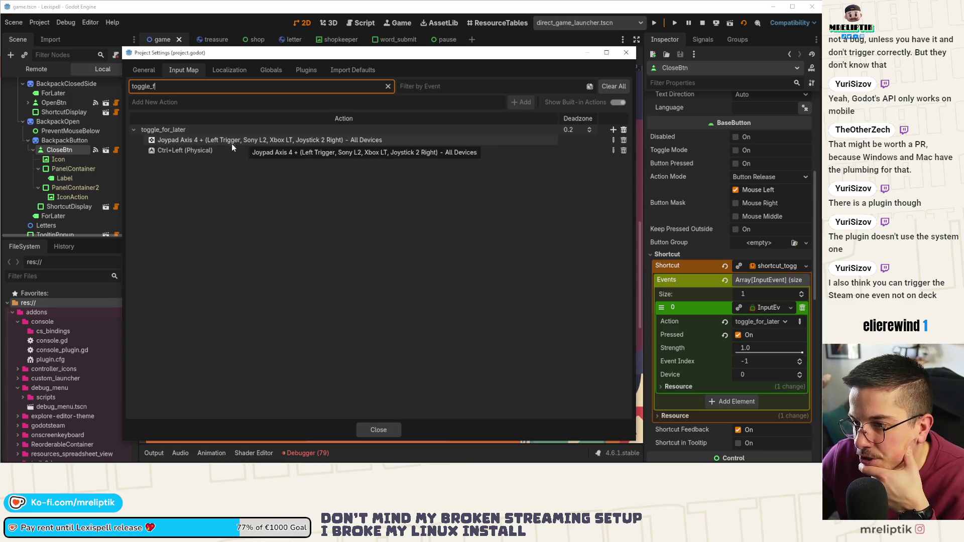
pyautogui.click(378, 428)
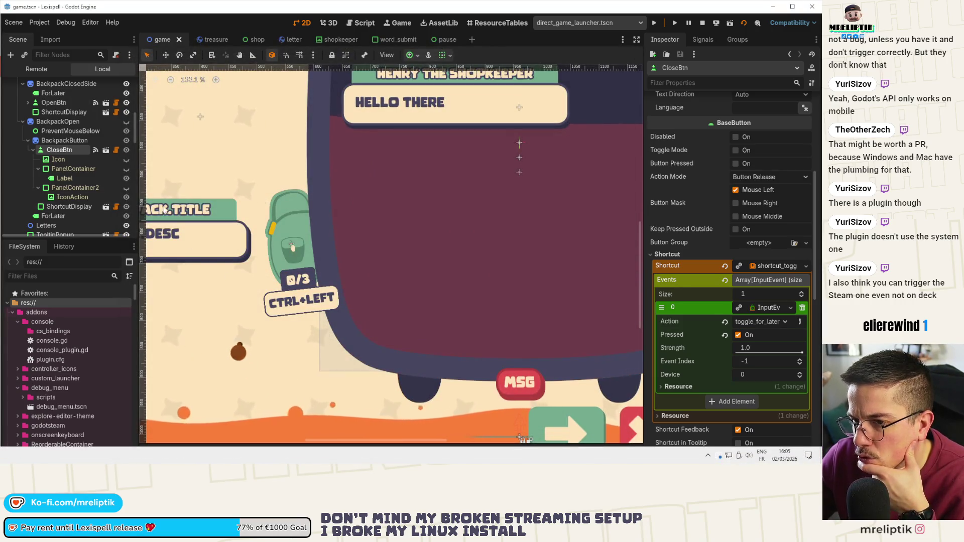
pyautogui.click(48, 112)
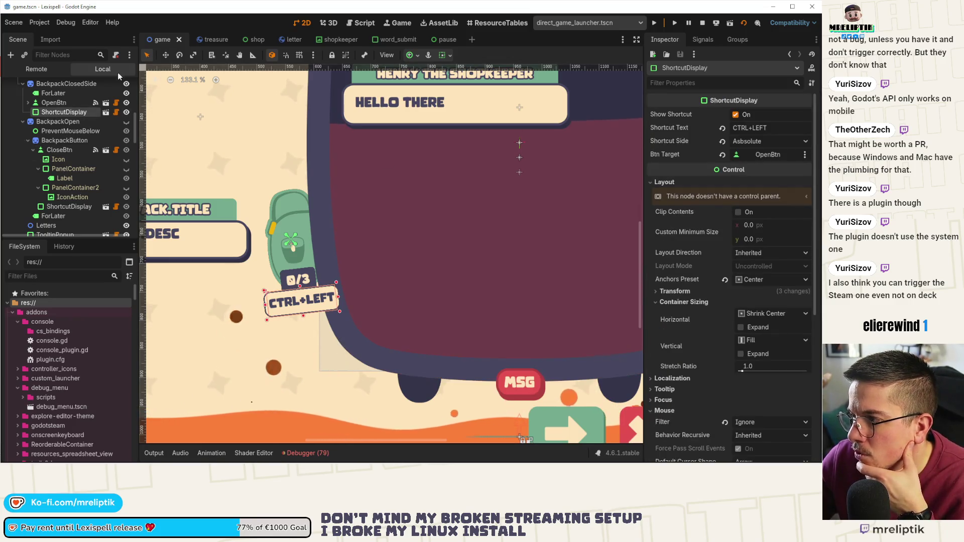
pyautogui.click(105, 112)
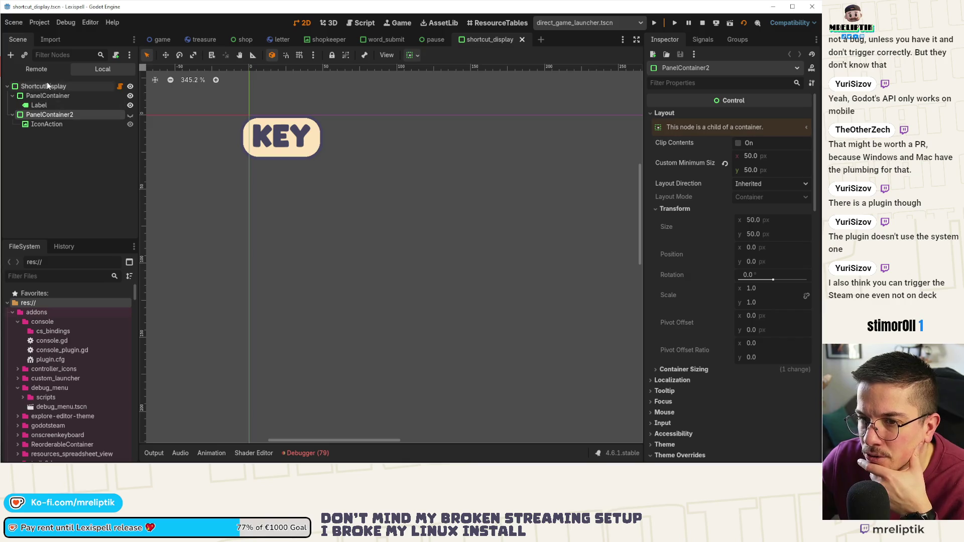
# Step: Make IconAction's texture resource Local to Scene
pyautogui.click(46, 124)
pyautogui.click(766, 115)
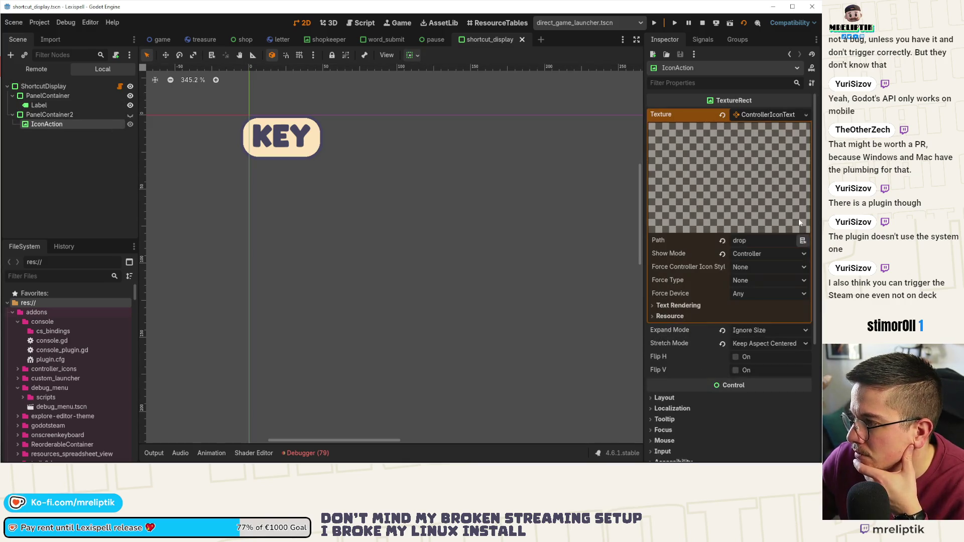
pyautogui.click(673, 315)
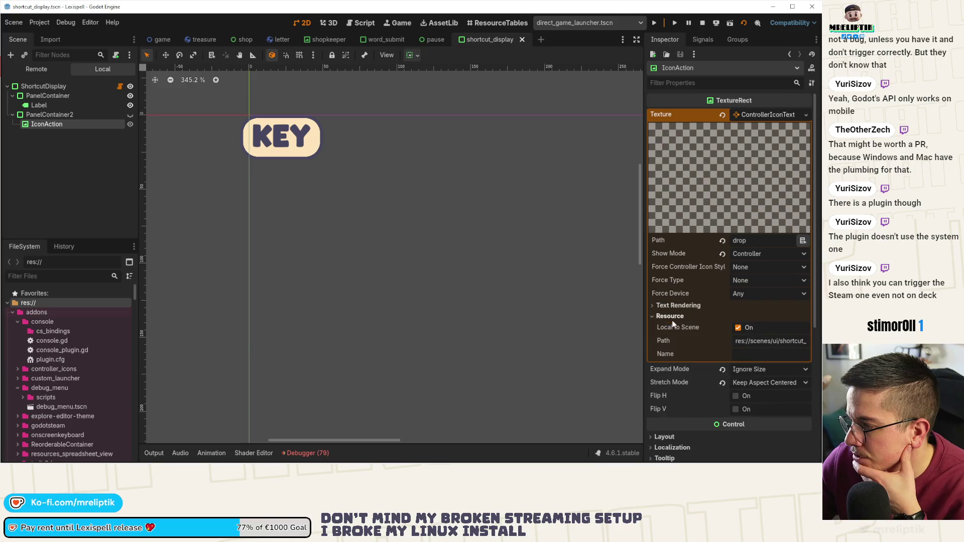
pyautogui.click(738, 328)
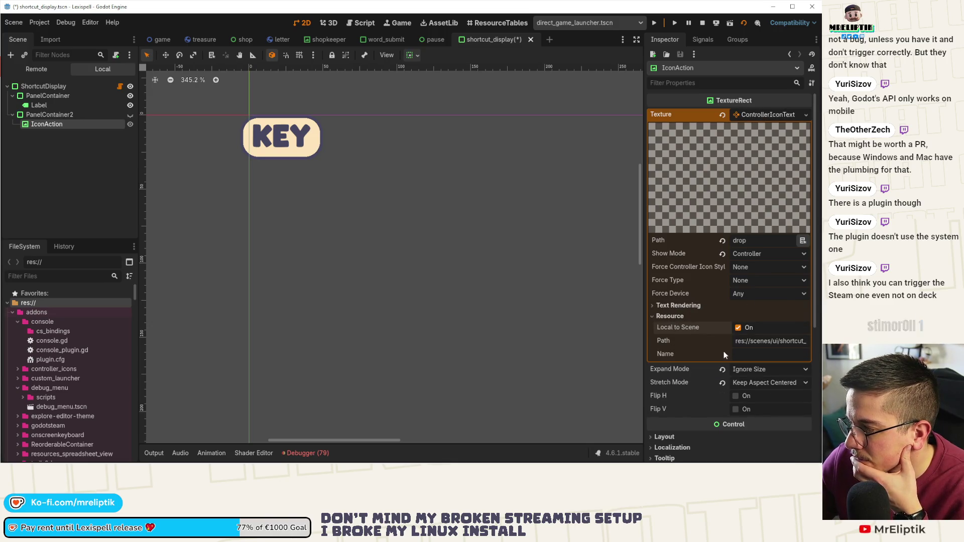
pyautogui.click(753, 114)
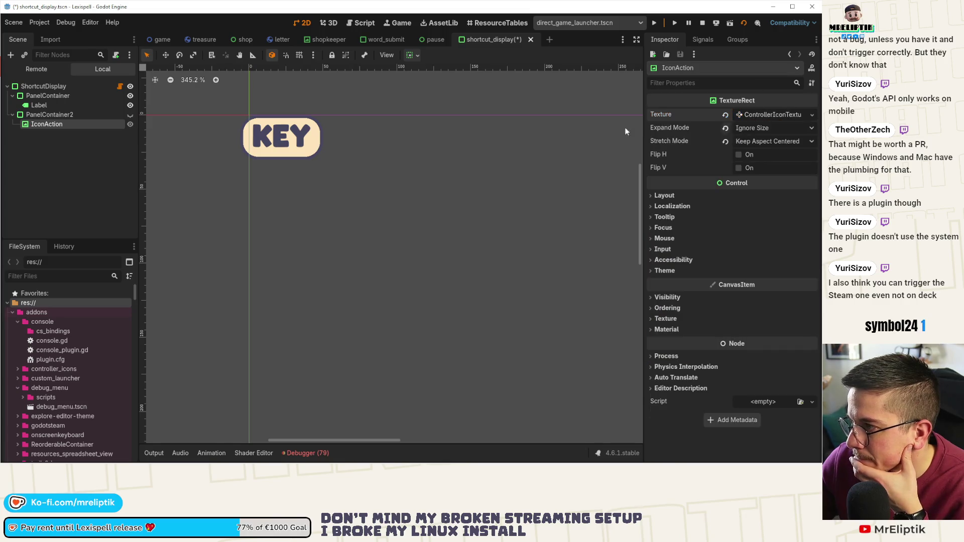
# Step: Open shortcut_display.gd to review get_shortcut and update_input_type, then relaunch the game
pyautogui.click(119, 87)
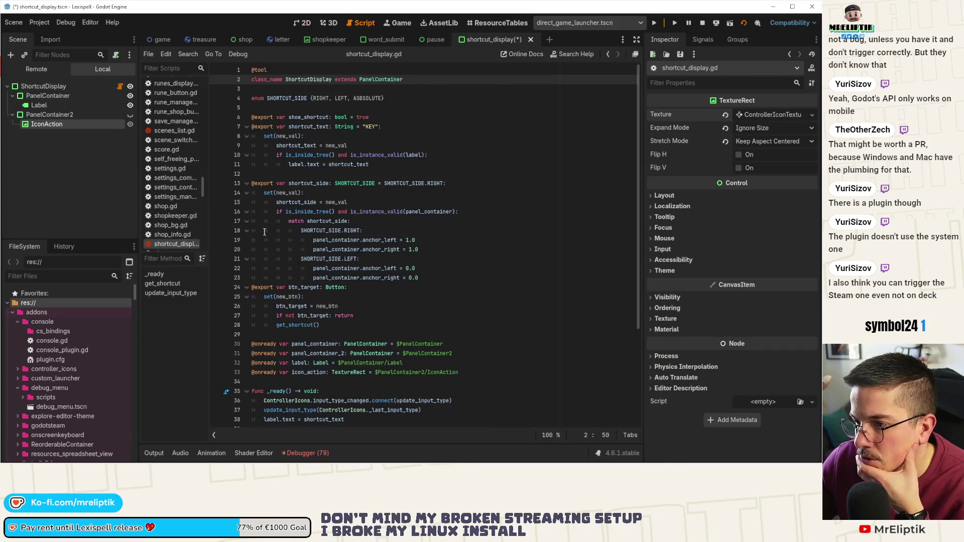
pyautogui.scroll(-5, 300, 313)
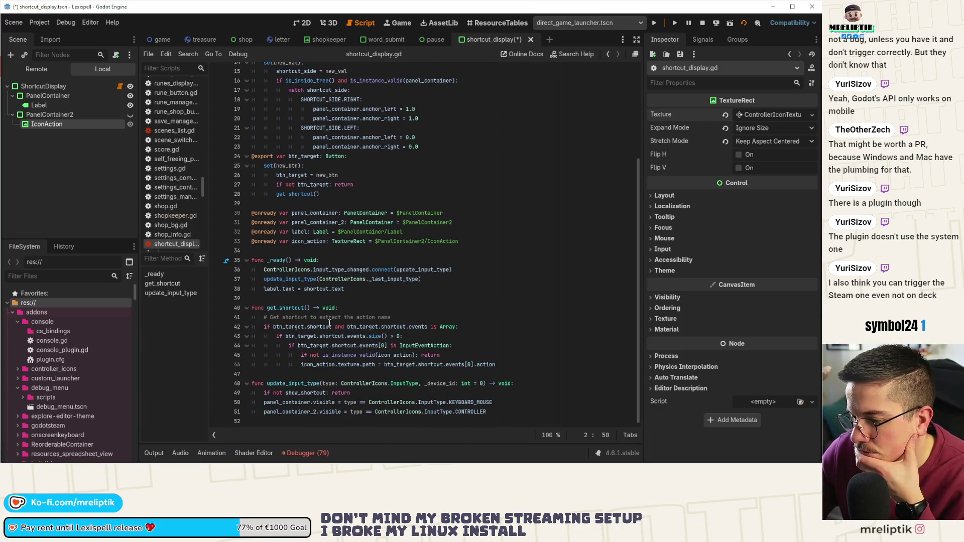
pyautogui.moveTo(333, 340)
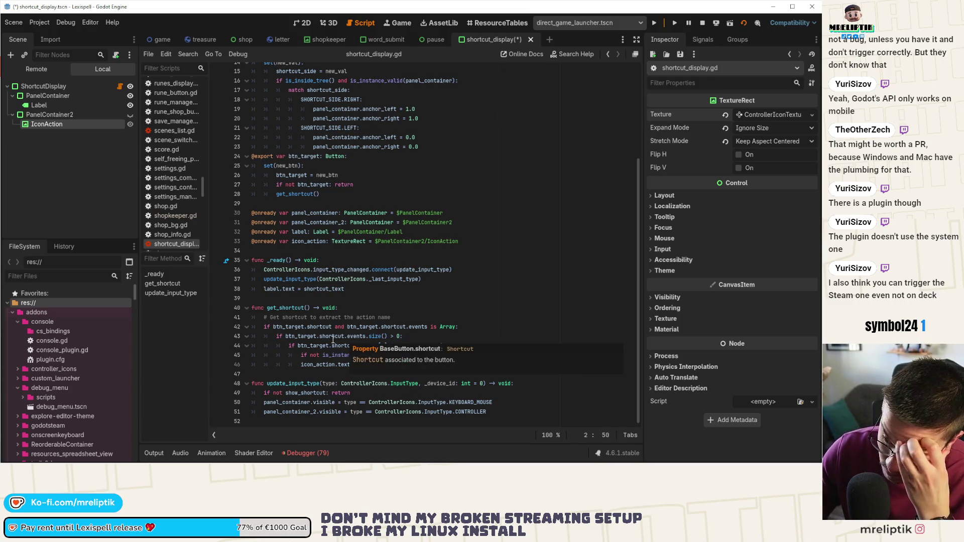
pyautogui.click(701, 23)
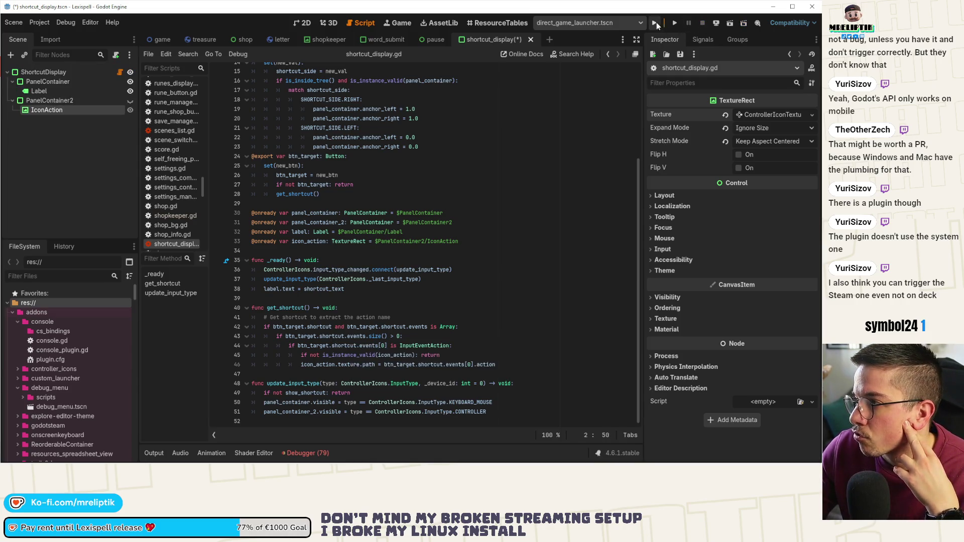
# Step: Run the project again and bring up the Steam overlay over the game
pyautogui.click(655, 23)
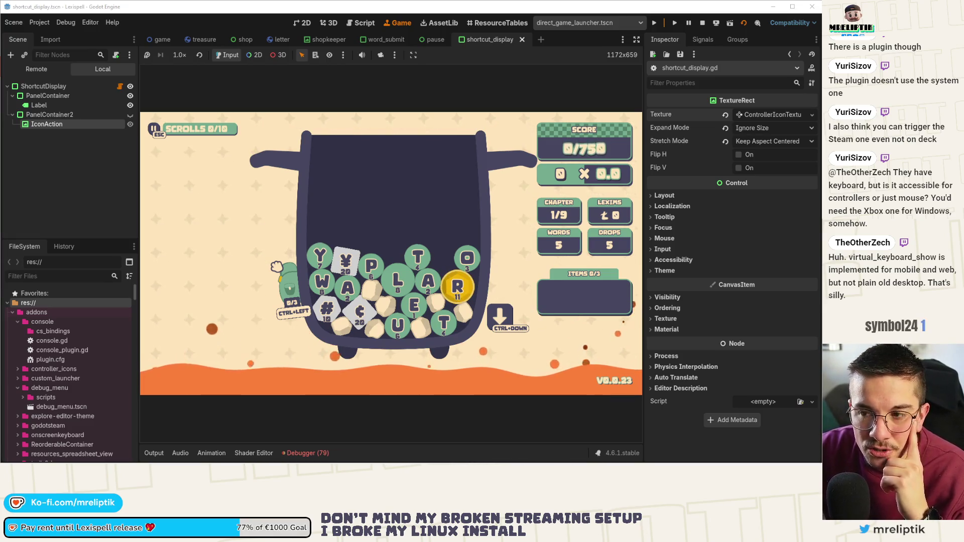
pyautogui.hotkey('shift', 'Tab')
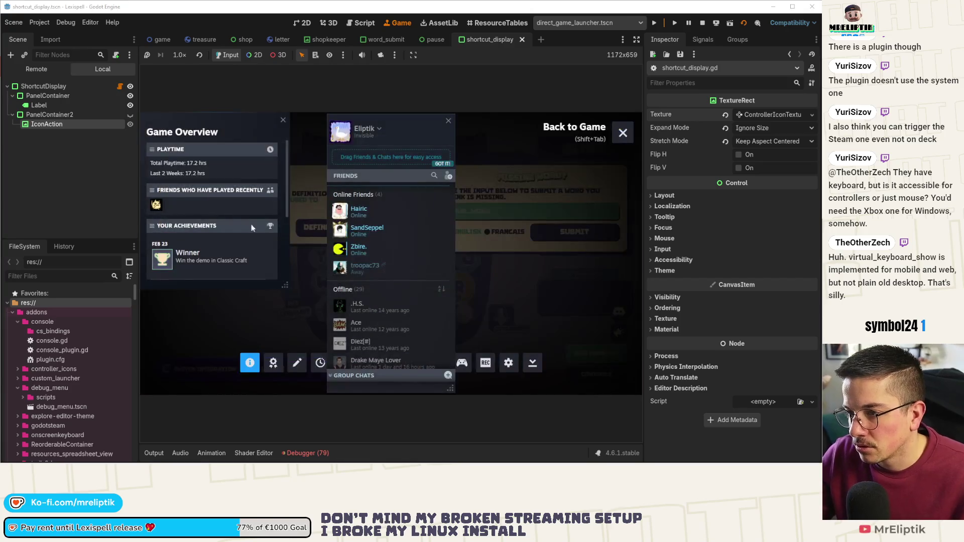
# Step: Close the Steam friends panel and overlay, then maximise the godotsteam.com browser window
pyautogui.click(449, 122)
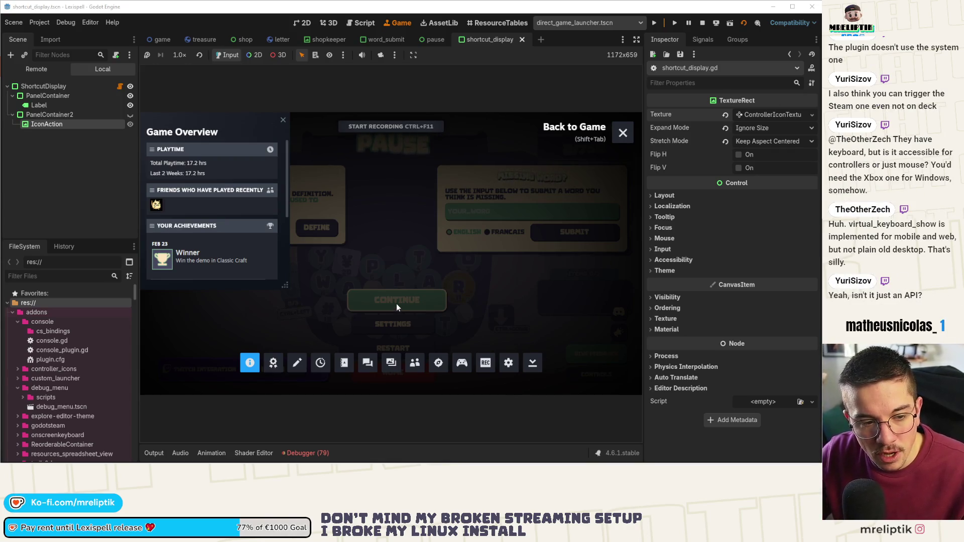
pyautogui.hotkey('shift', 'Tab')
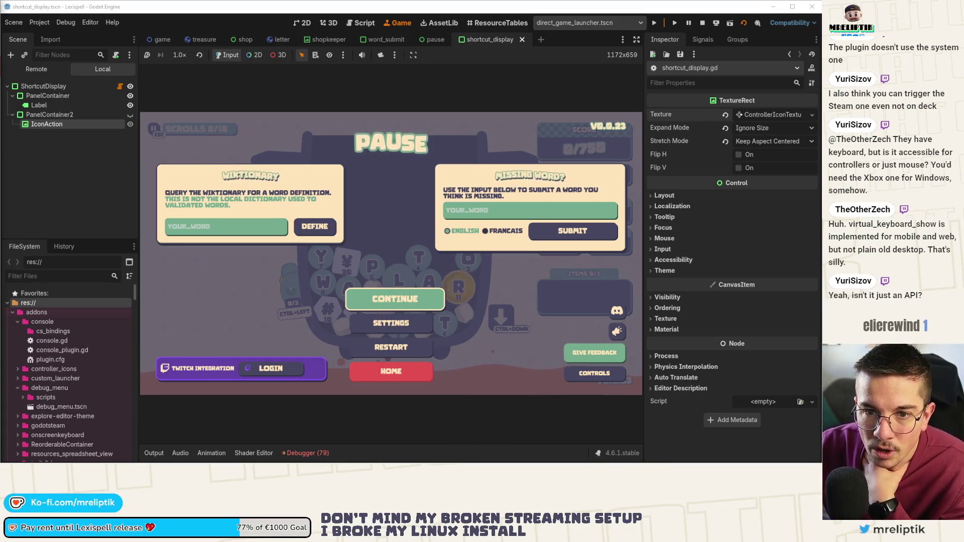
pyautogui.moveTo(3, 81); pyautogui.dragTo(256, 82)
pyautogui.doubleClick(256, 82)
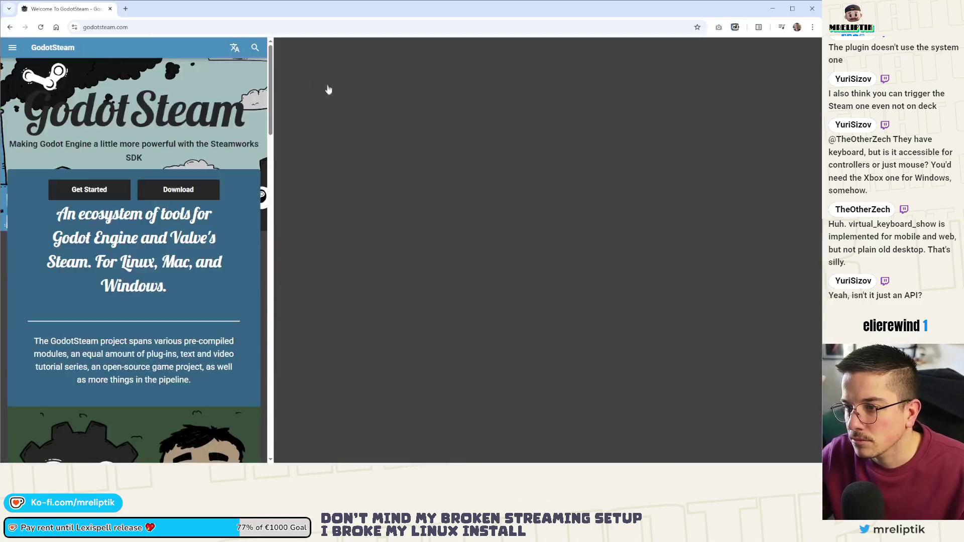
pyautogui.click(635, 51)
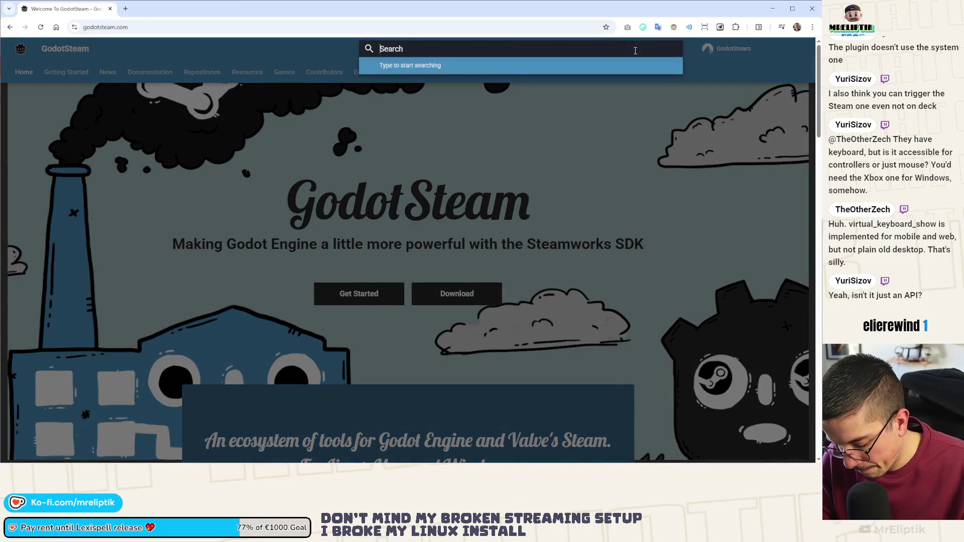
pyautogui.write('keyboard')
pyautogui.press('Return')
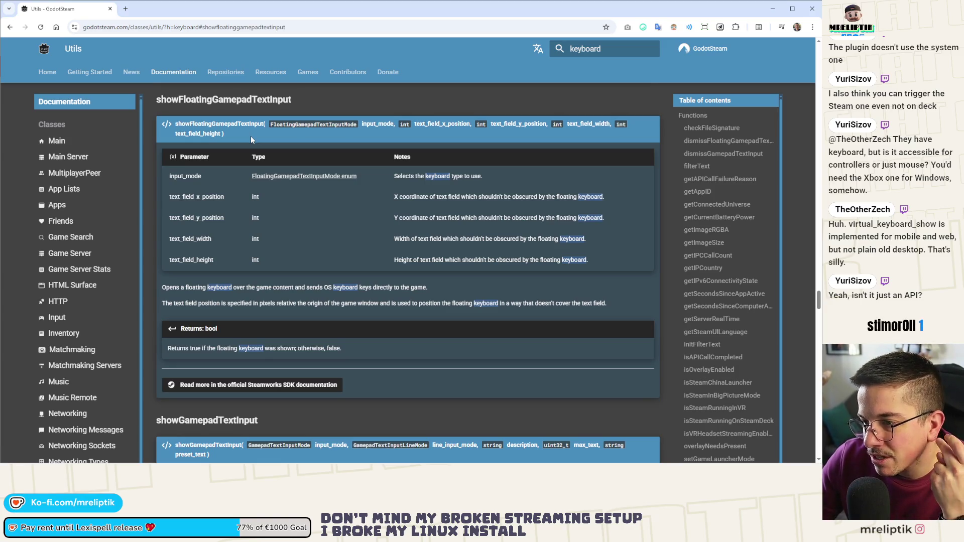
pyautogui.scroll(-2, 251, 139)
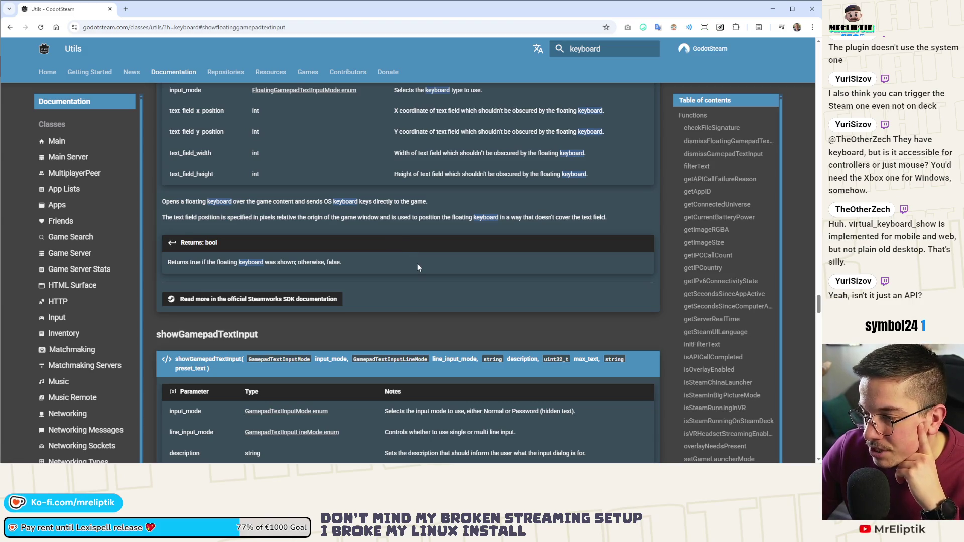
pyautogui.scroll(3, 417, 262)
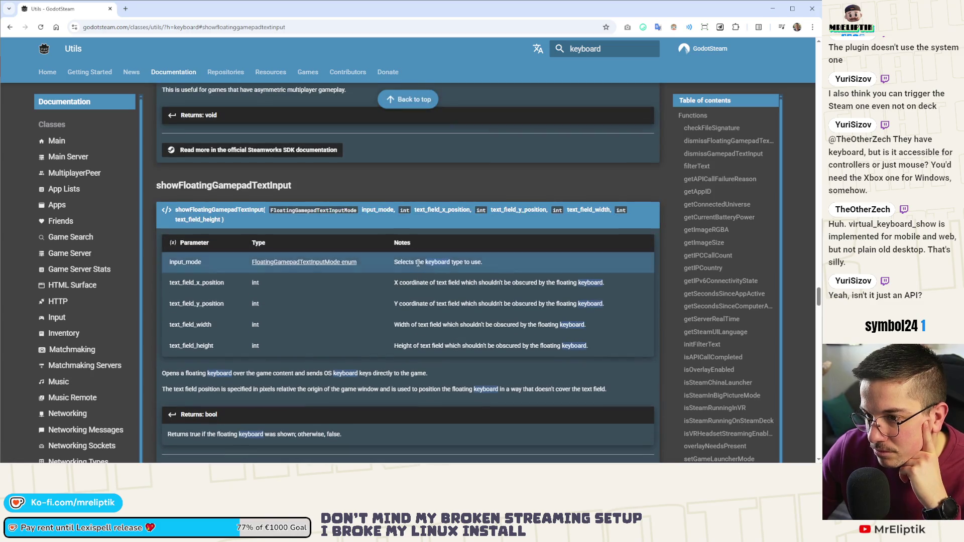
pyautogui.scroll(-3, 417, 262)
pyautogui.scroll(-4, 417, 263)
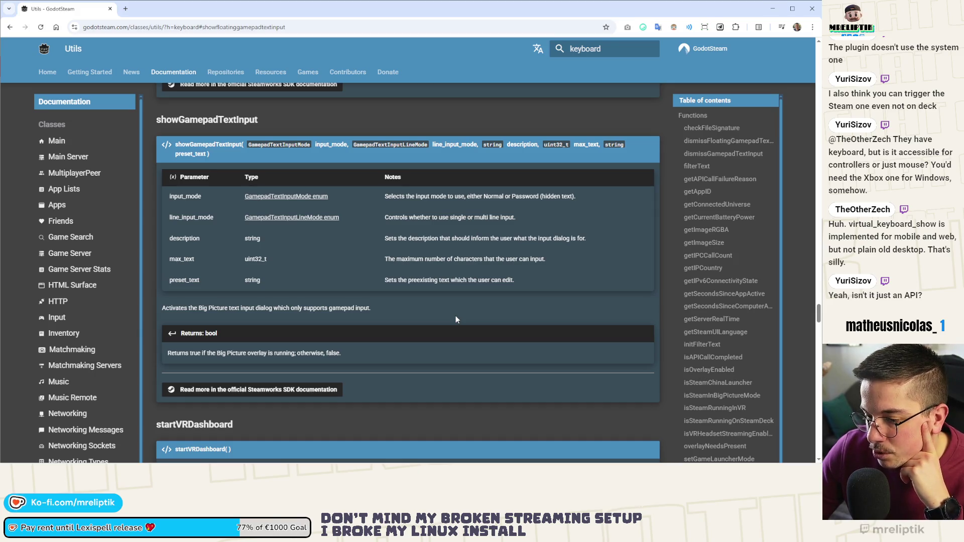
pyautogui.scroll(-6, 456, 316)
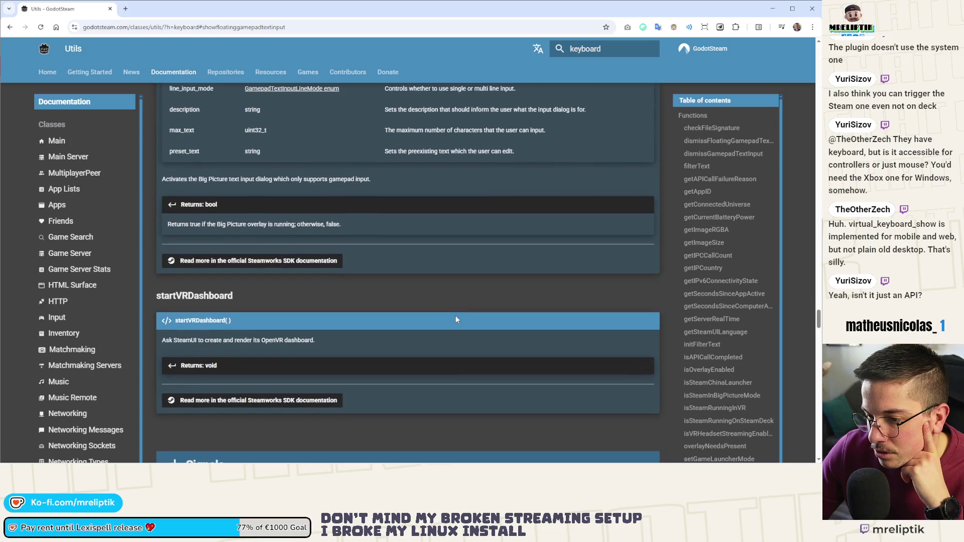
pyautogui.scroll(6, 453, 316)
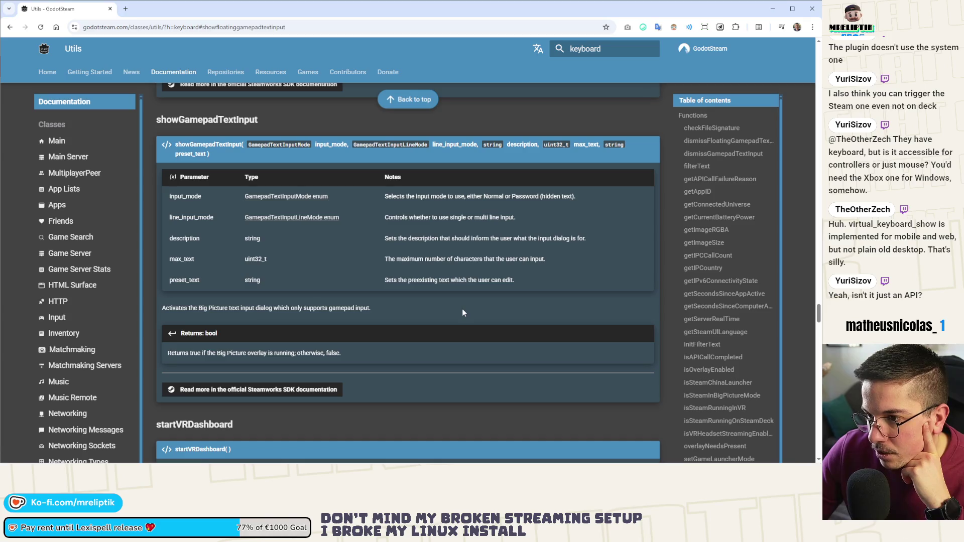
pyautogui.scroll(1, 463, 312)
pyautogui.scroll(1, 463, 312)
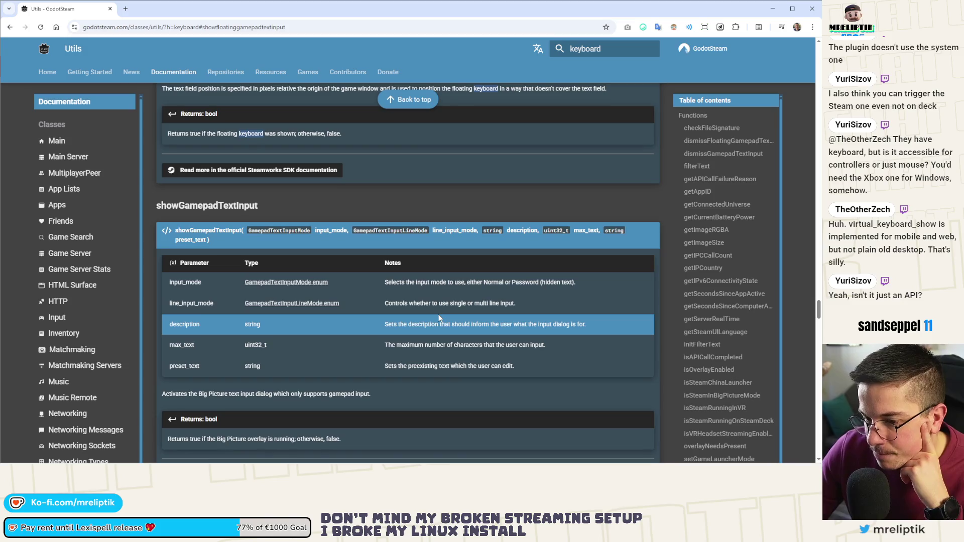
pyautogui.scroll(-4, 437, 317)
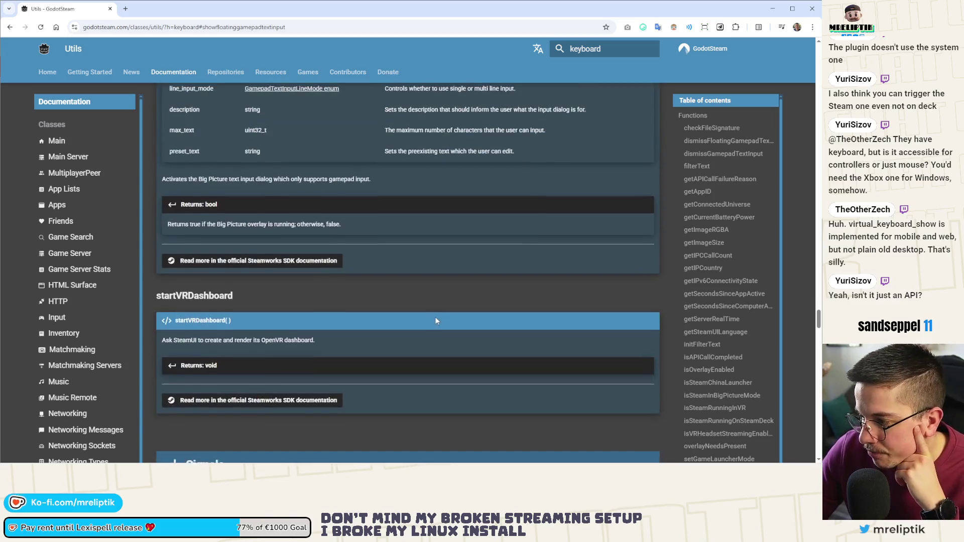
pyautogui.scroll(5, 435, 318)
pyautogui.click(319, 27)
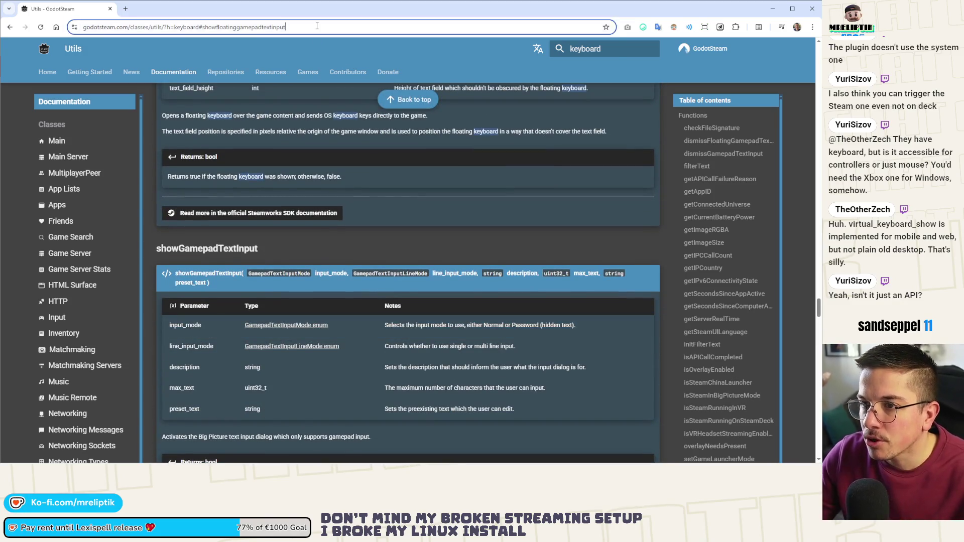
# Step: Select the showGamepadTextInput heading in the GodotSteam docs and return to the Godot editor
pyautogui.press('Escape')
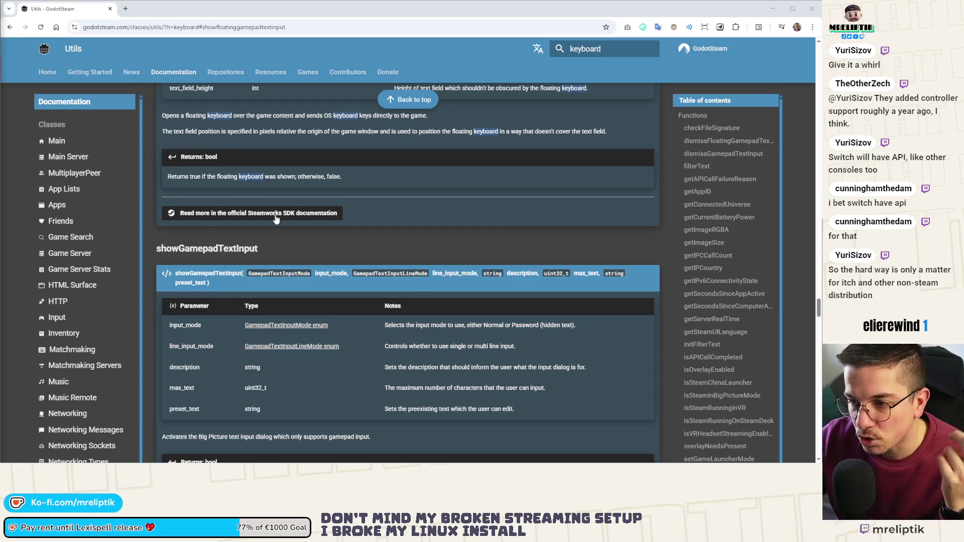
pyautogui.scroll(4, 312, 223)
pyautogui.scroll(-4, 314, 225)
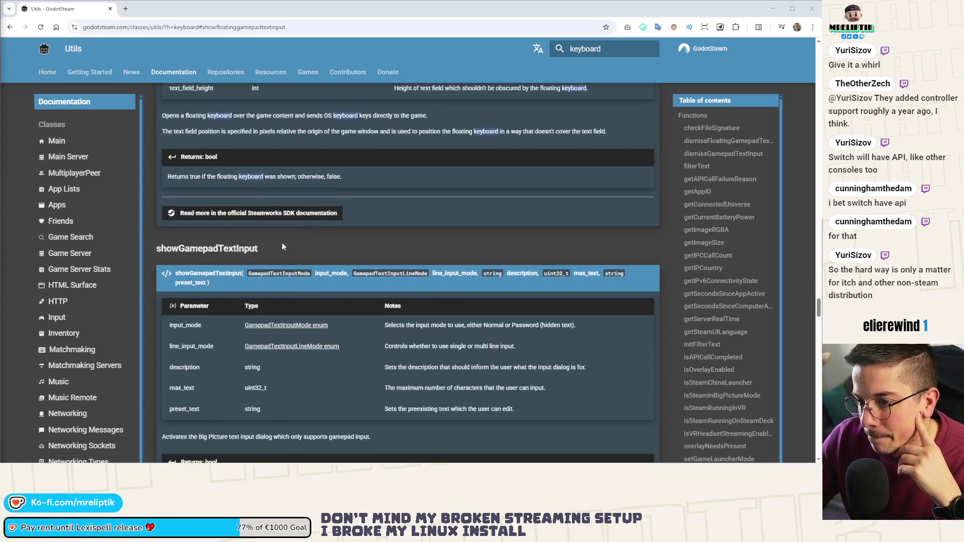
pyautogui.doubleClick(207, 249)
pyautogui.hotkey('ctrl', 'c')
pyautogui.hotkey('alt', 'Tab')
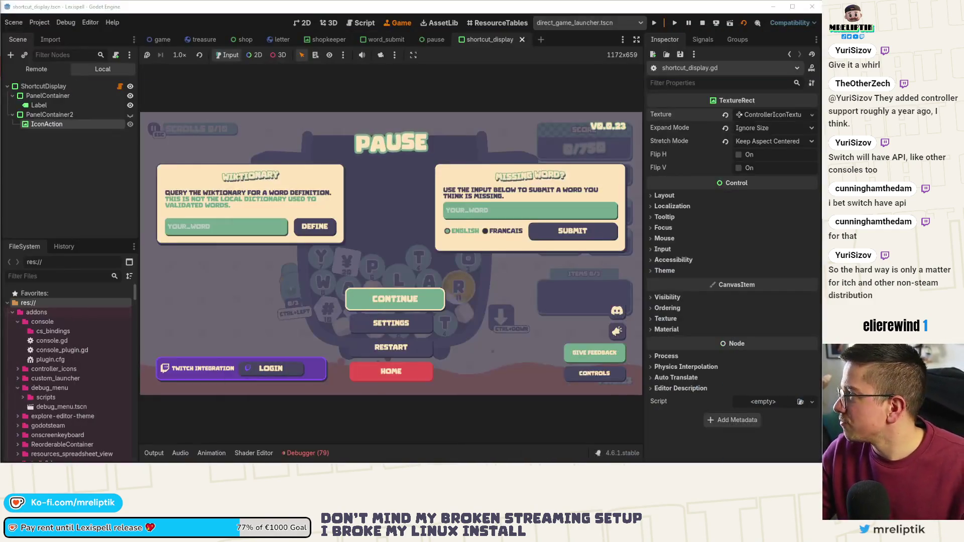
# Step: Open the pause scene's script, pause.gd, in the script editor
pyautogui.click(236, 228)
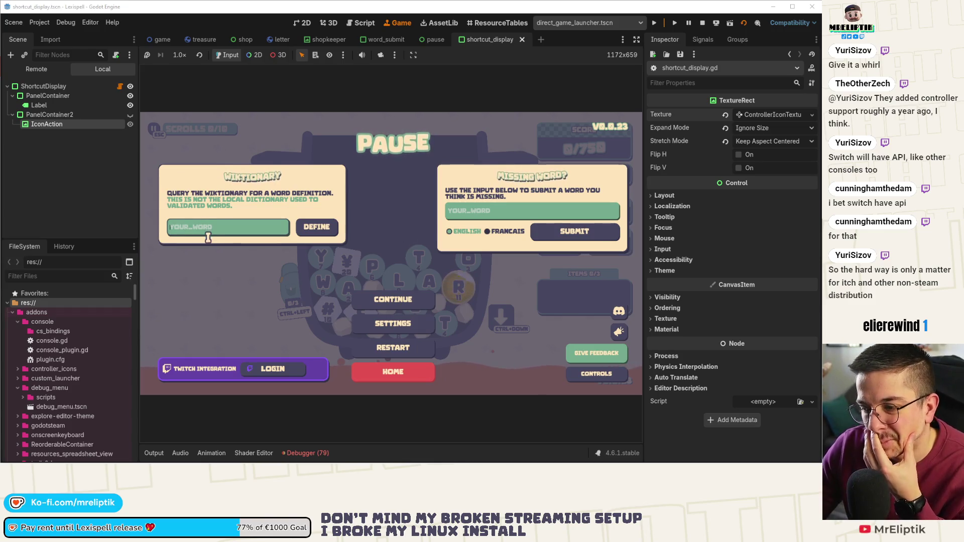
pyautogui.click(67, 154)
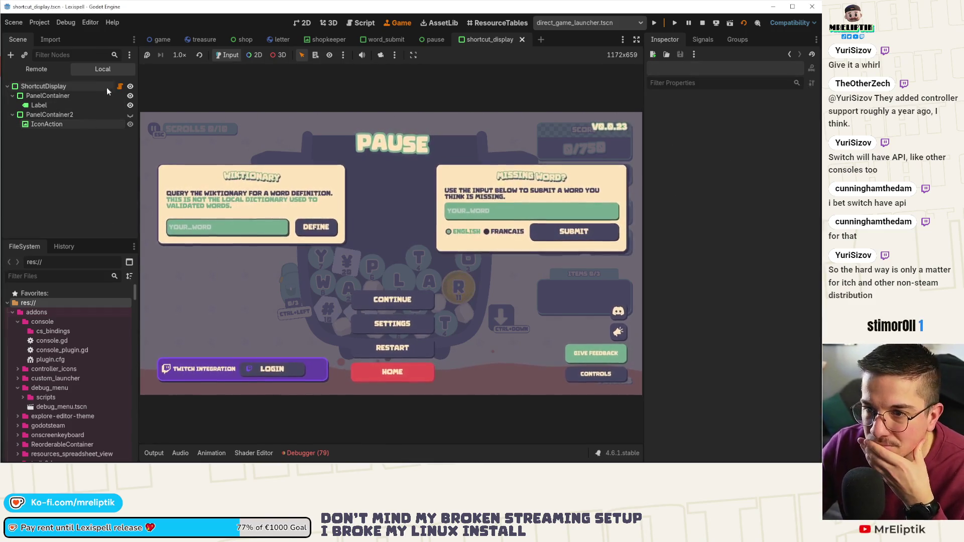
pyautogui.click(425, 40)
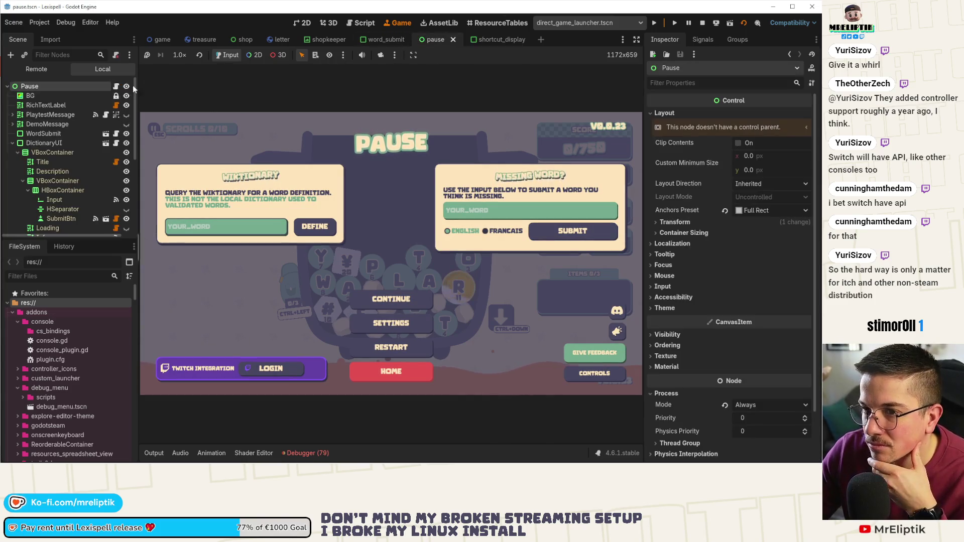
pyautogui.click(359, 22)
pyautogui.click(389, 206)
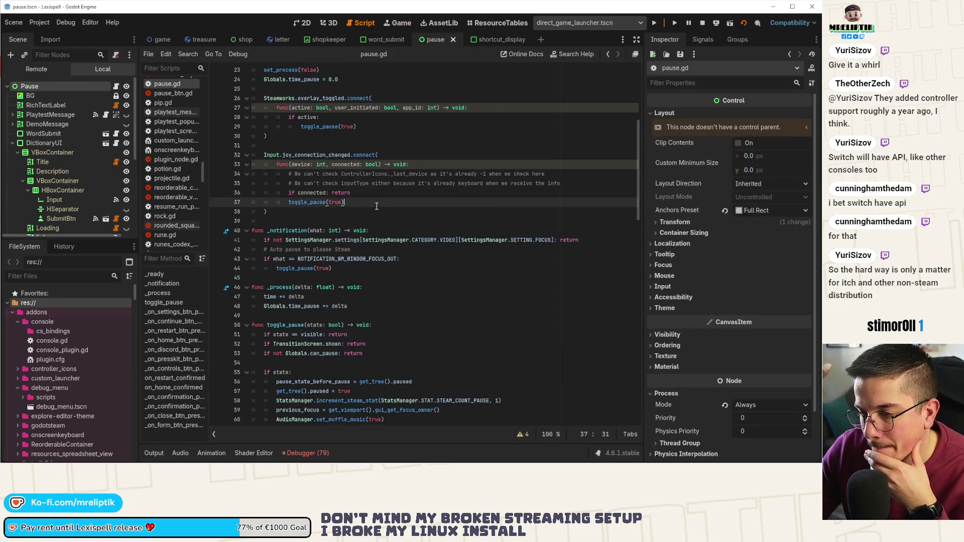
# Step: Add Steamworks.show_gamepad_text_input() under 'if state:' in toggle_pause, then jump to steamworks.gd
pyautogui.scroll(2, 376, 203)
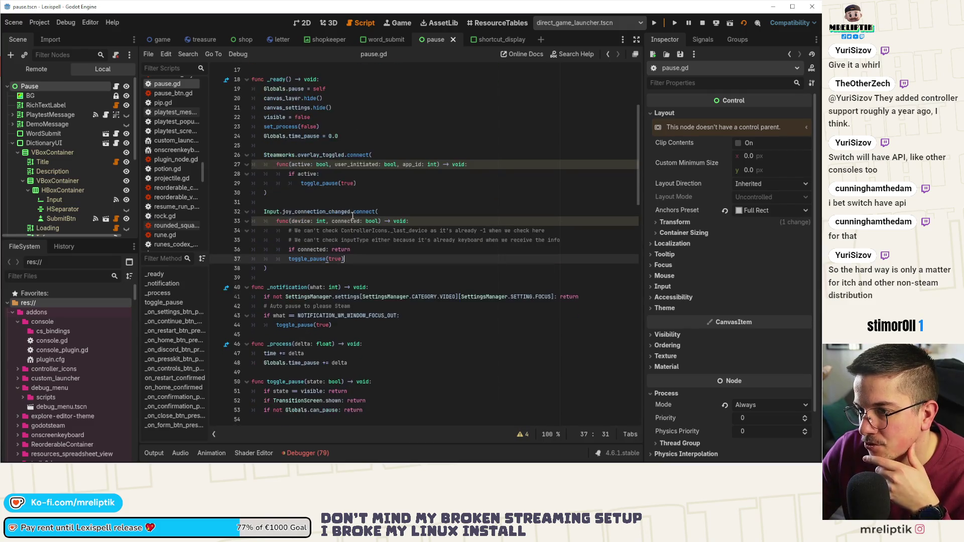
pyautogui.scroll(-2, 336, 224)
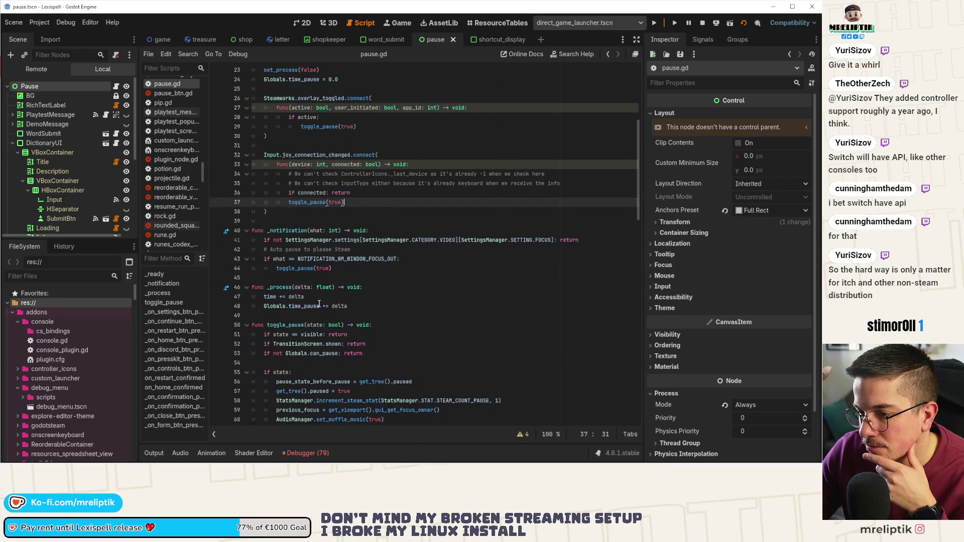
pyautogui.click(395, 325)
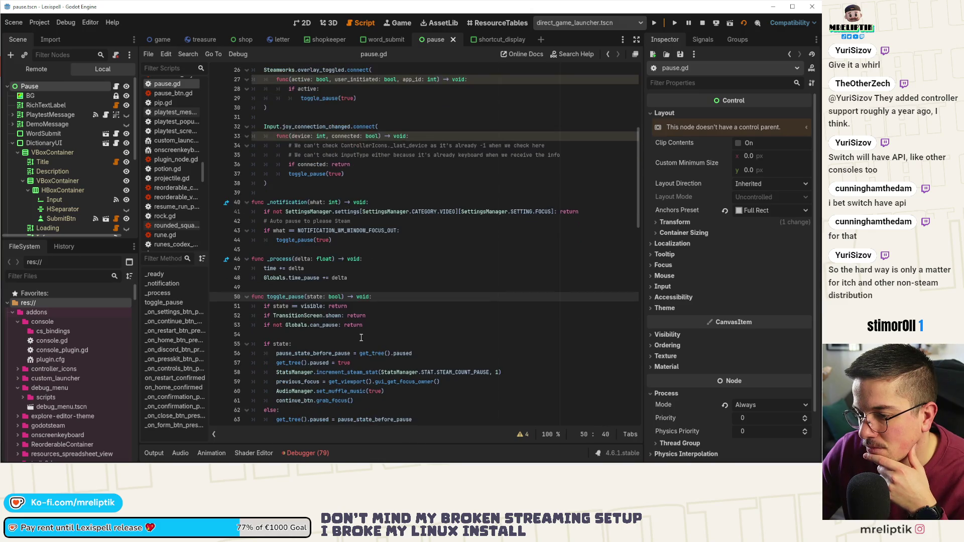
pyautogui.scroll(-1, 395, 326)
pyautogui.click(330, 343)
pyautogui.press('Return')
pyautogui.write('Stea')
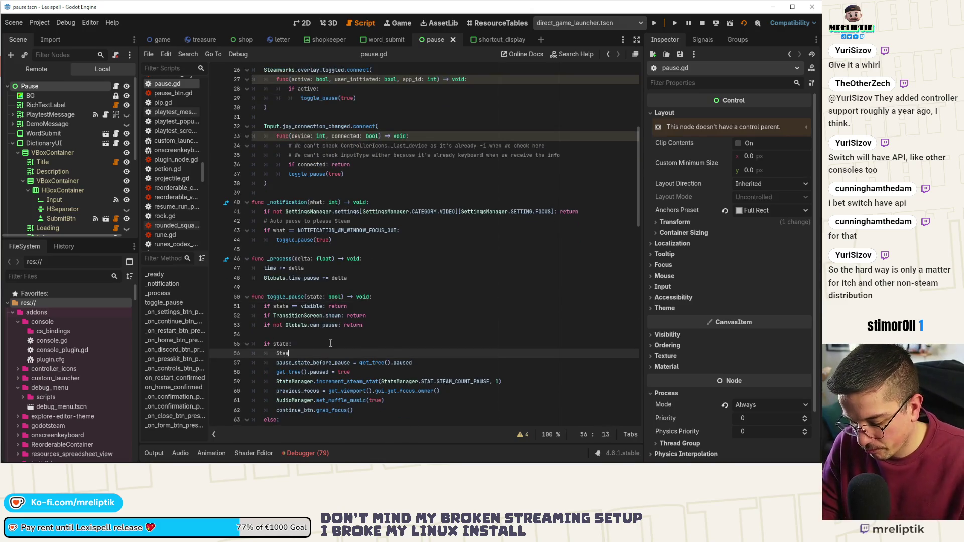
pyautogui.write('mworks.show_')
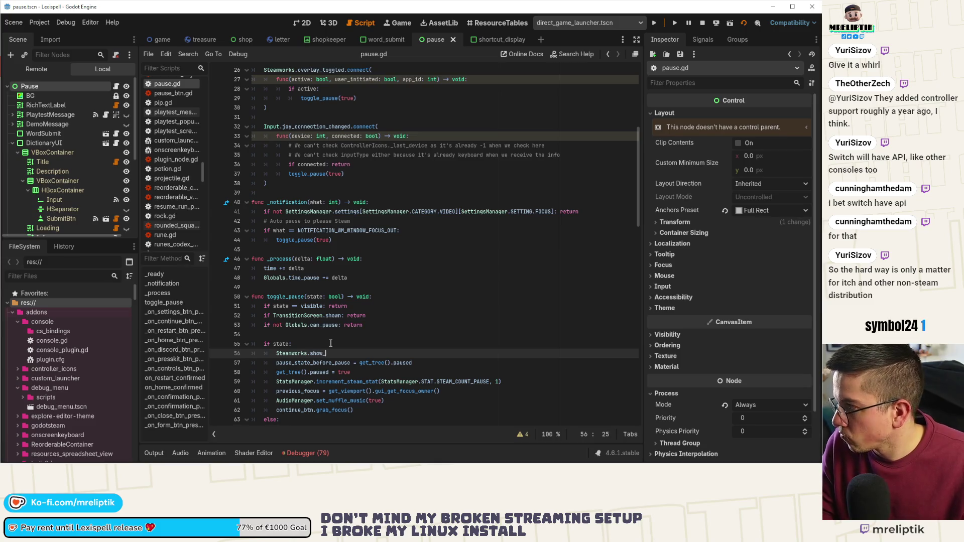
pyautogui.write('gamep')
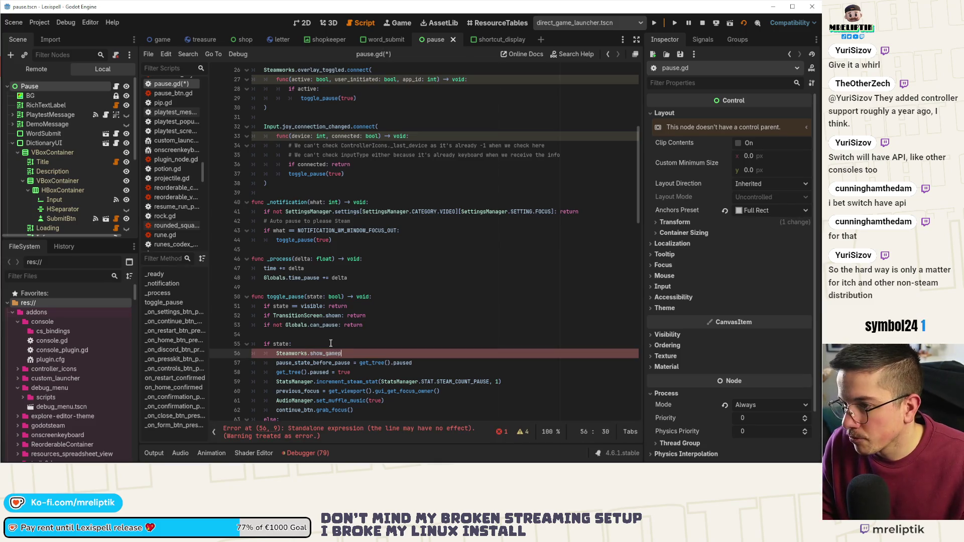
pyautogui.write('ad_text_')
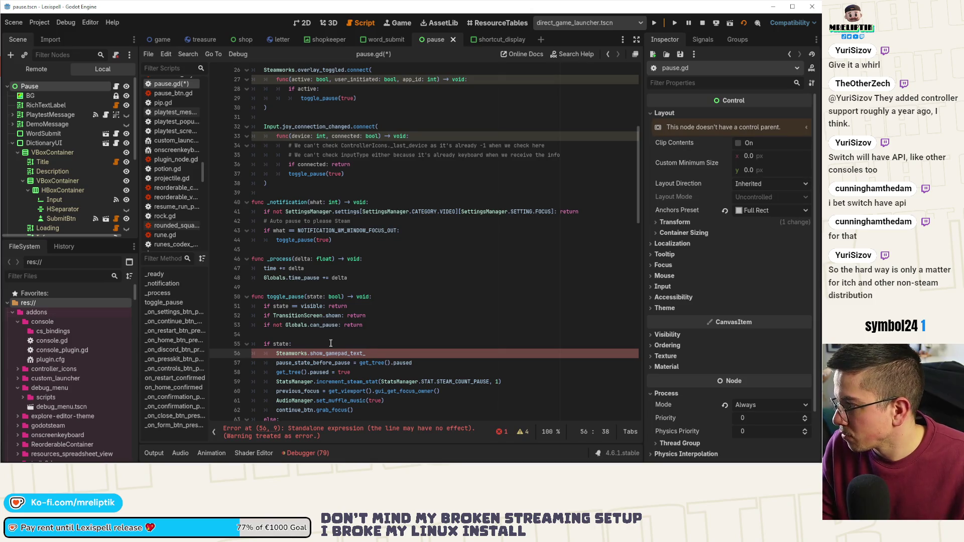
pyautogui.write('input(')
pyautogui.press('Return')
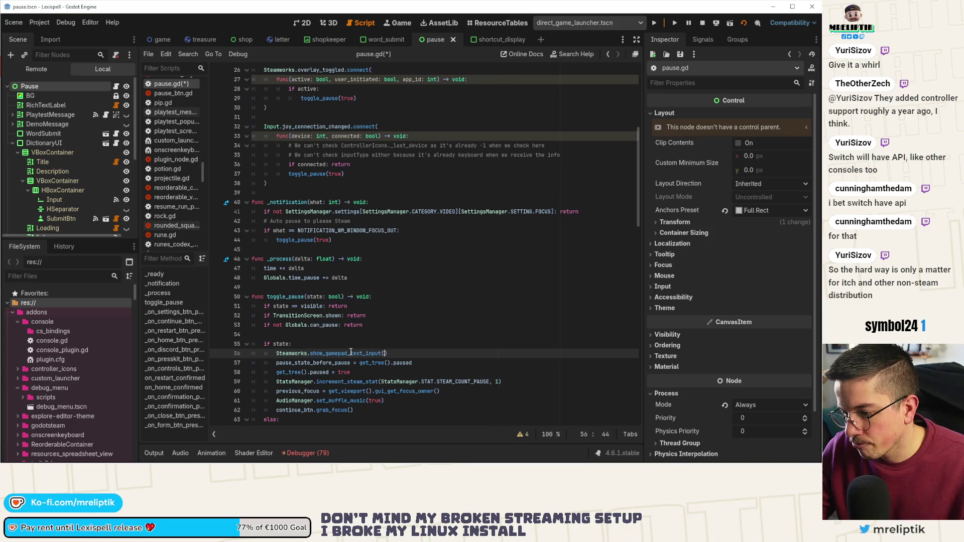
pyautogui.keyDown('ctrl'); pyautogui.click(296, 354); pyautogui.keyUp('ctrl')
pyautogui.scroll(-20, 332, 351)
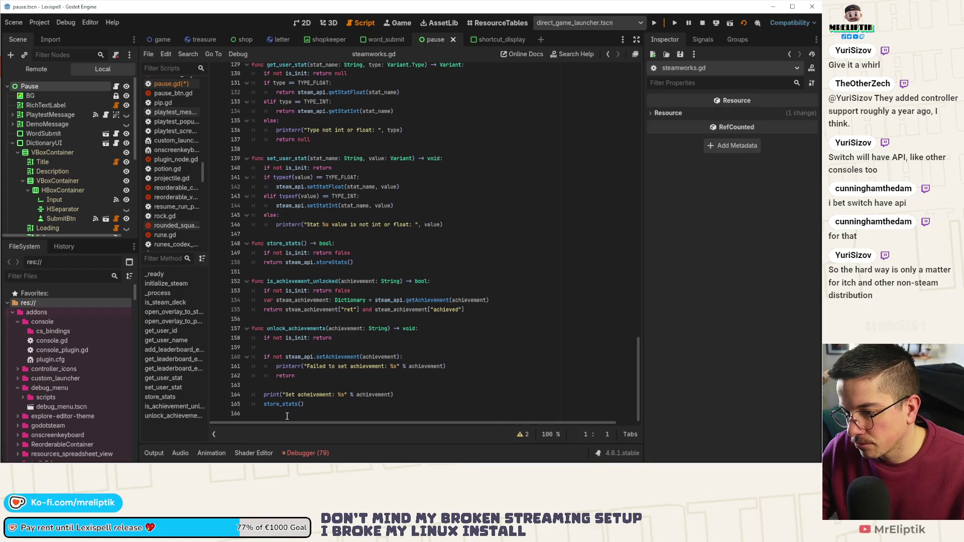
# Step: Add a func show_gamepad_text_input() -> void: header at the end of steamworks.gd
pyautogui.click(286, 416)
pyautogui.press('Return')
pyautogui.write('func show')
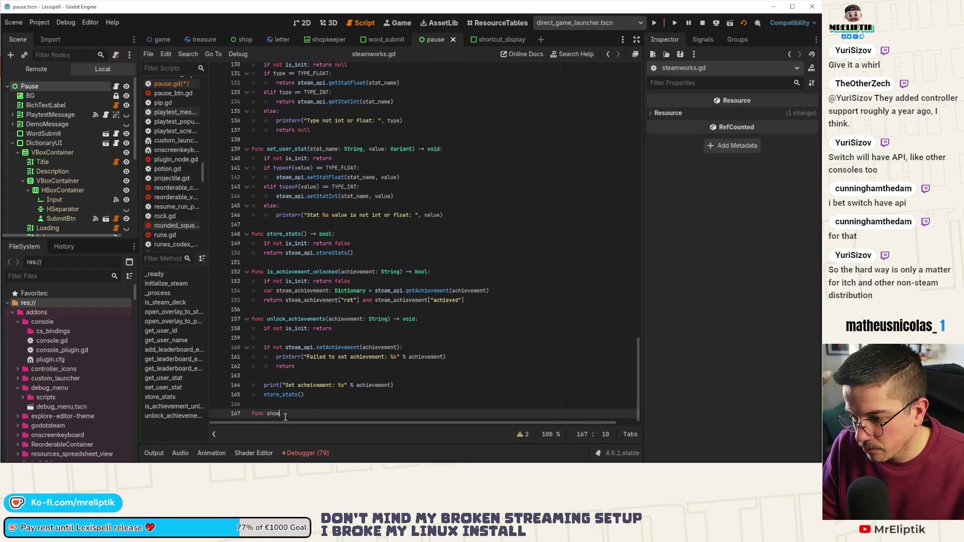
pyautogui.write('_gamepad_text')
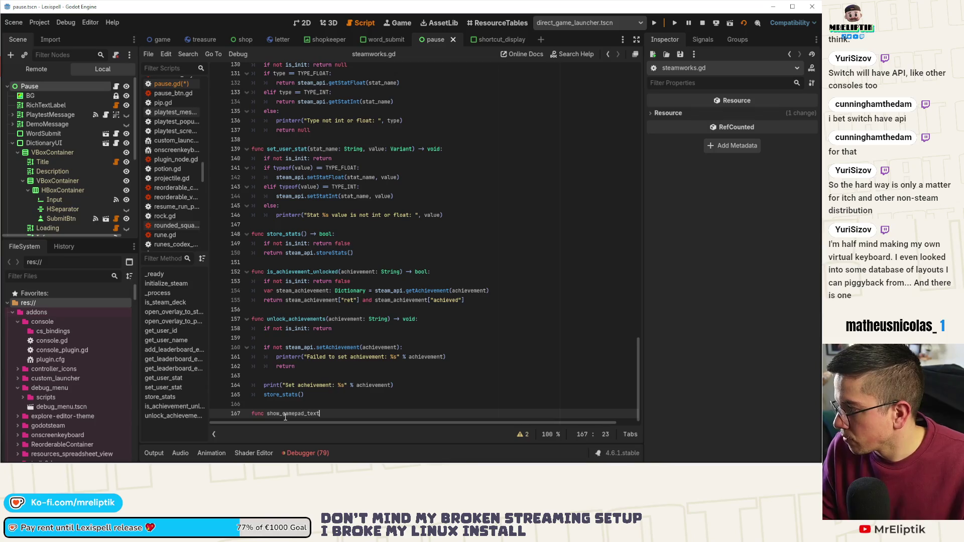
pyautogui.write('_iunput()')
pyautogui.press('Left')
pyautogui.press('Left')
pyautogui.press('Left')
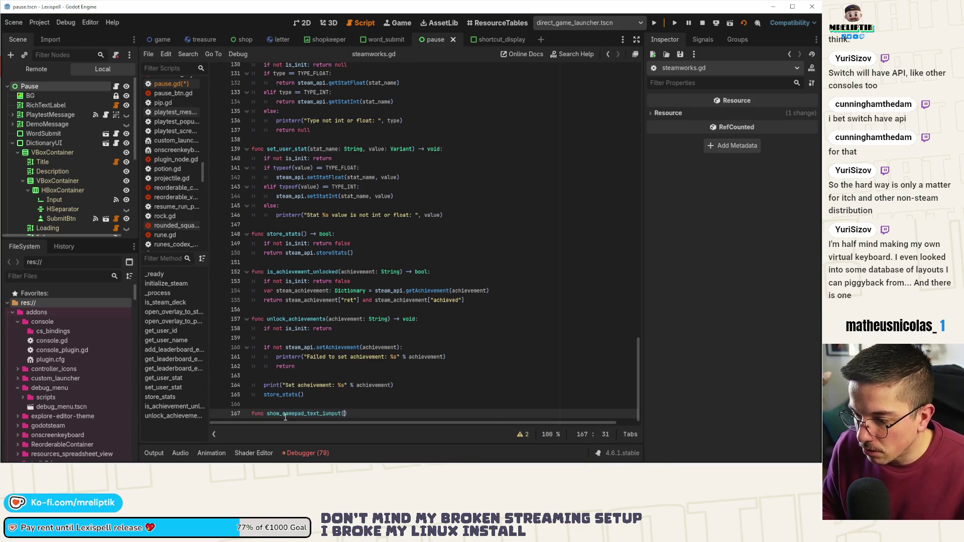
pyautogui.press('BackSpace')
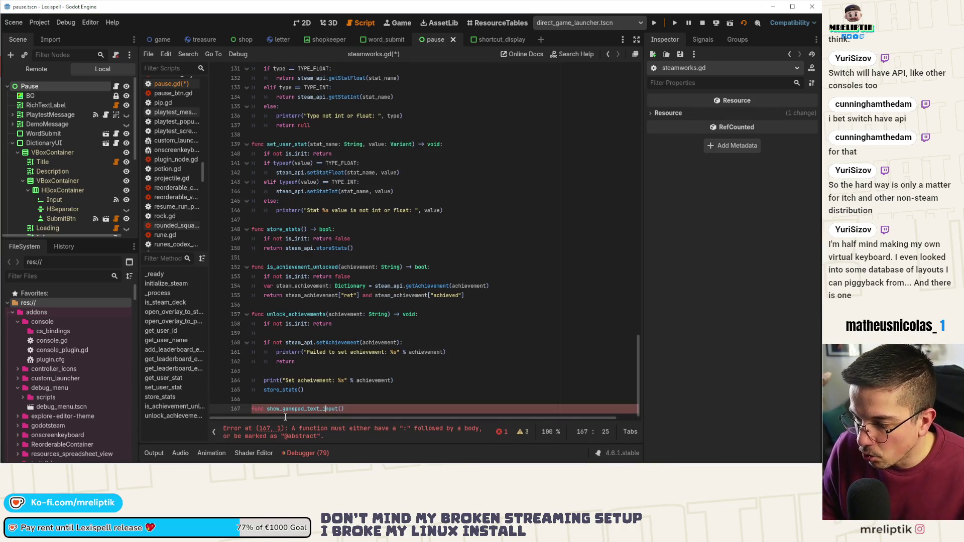
pyautogui.write('void:')
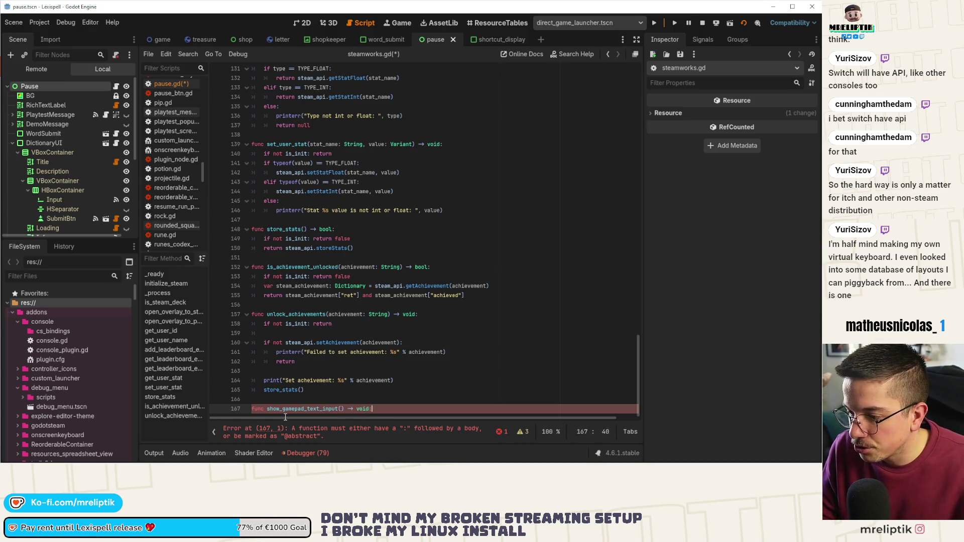
pyautogui.press('Return')
pyautogui.hotkey('ctrl', 'v')
pyautogui.hotkey('ctrl', 's')
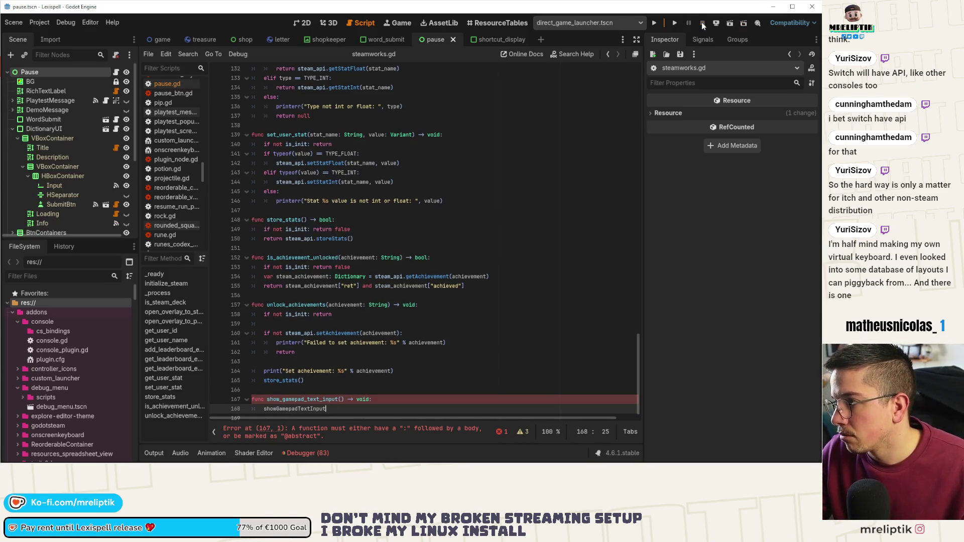
# Step: Copy the is_init guard into the function and add a Steamworks.showGamepadTextInput() call
pyautogui.click(358, 318)
pyautogui.hotkey('ctrl', 'shift', 'd')
pyautogui.hotkey('alt', 'Down')
pyautogui.hotkey('alt', 'Down')
pyautogui.hotkey('alt', 'Down')
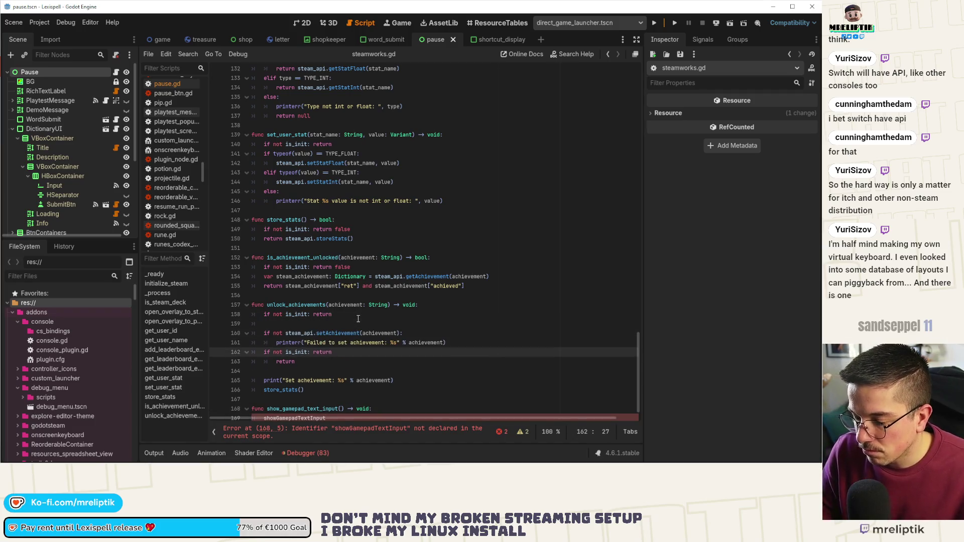
pyautogui.press('Down')
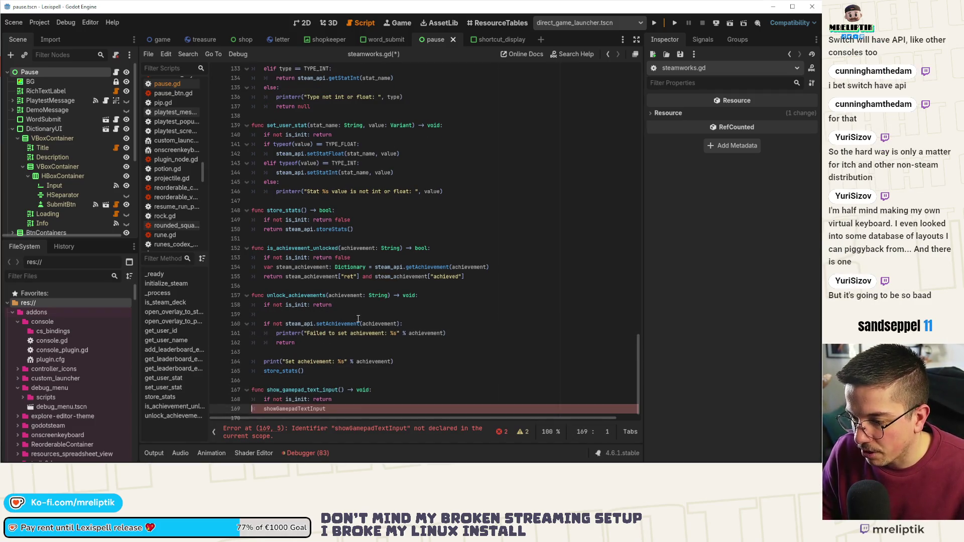
pyautogui.press('Home')
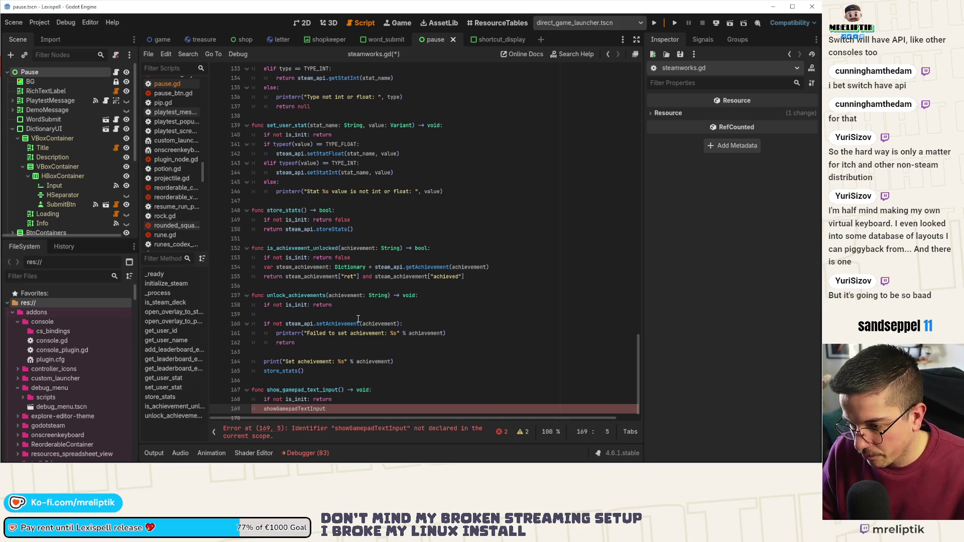
pyautogui.write('steam')
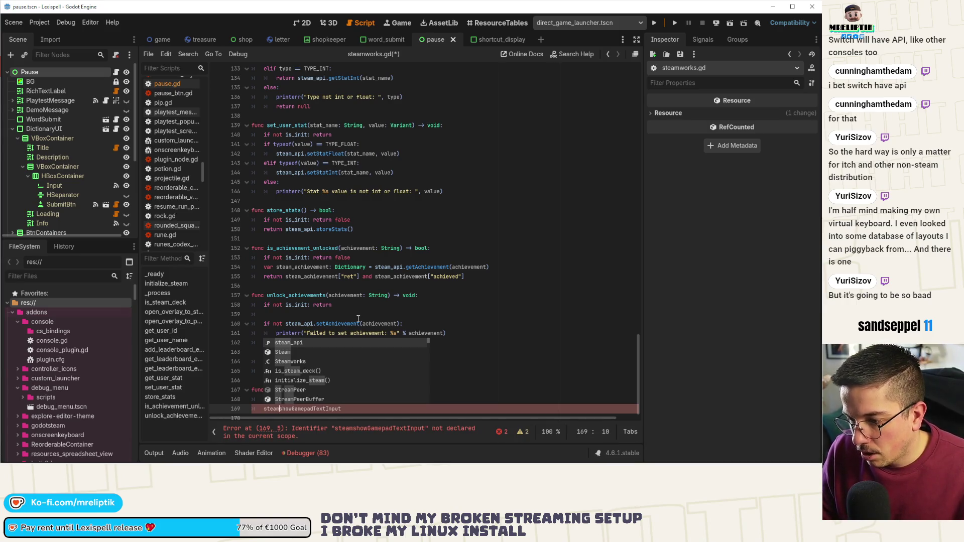
pyautogui.press('Down')
pyautogui.press('Down')
pyautogui.press('Return')
pyautogui.write('.')
pyautogui.hotkey('ctrl', 's')
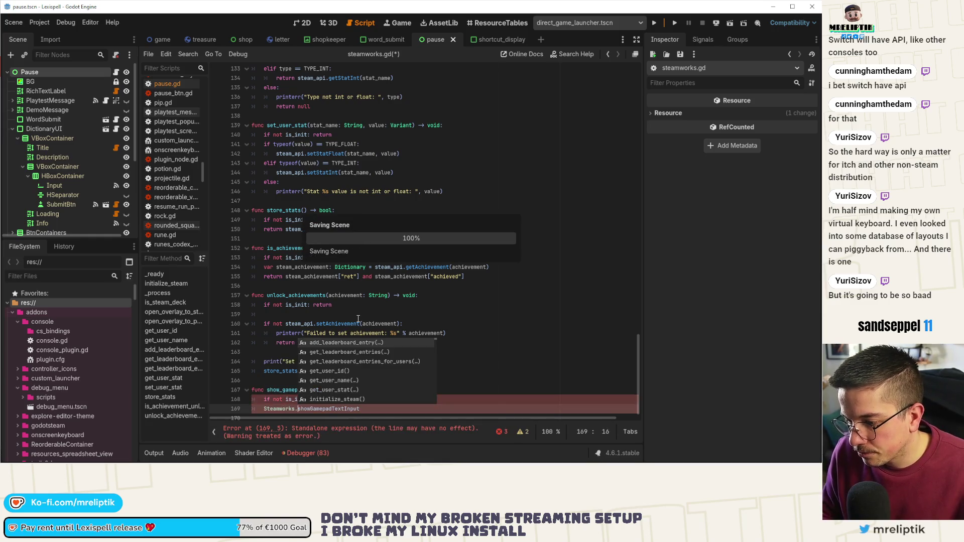
pyautogui.write('show')
pyautogui.press('Return')
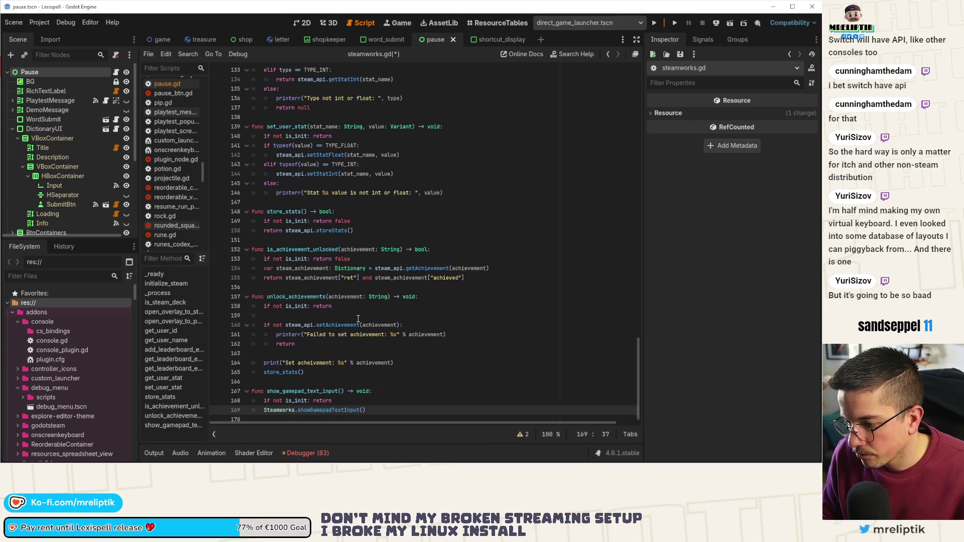
pyautogui.scroll(-1, 358, 319)
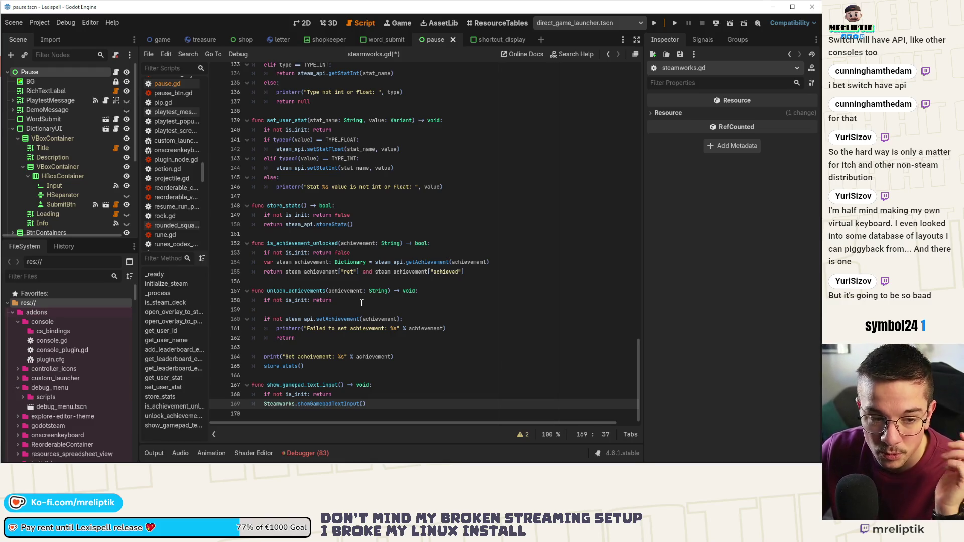
pyautogui.click(366, 399)
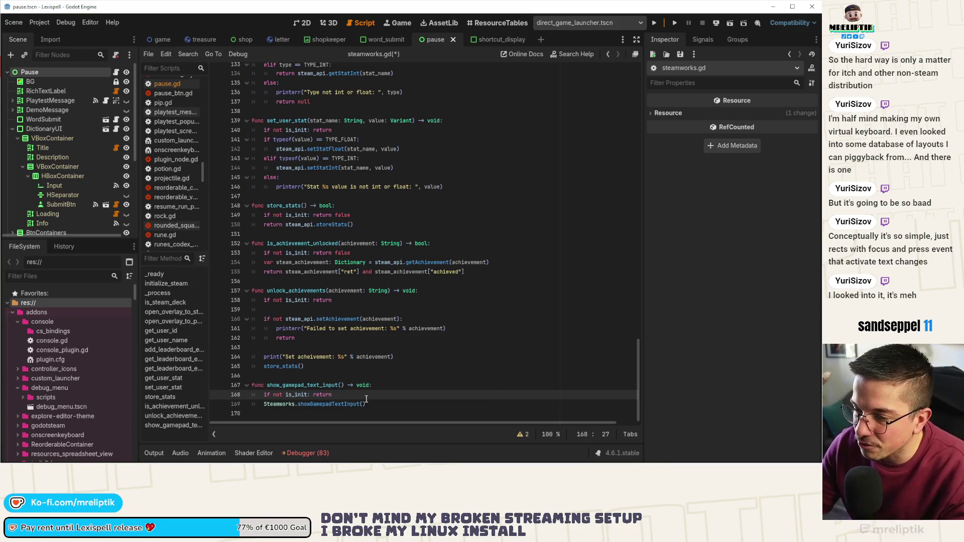
pyautogui.press('Up')
pyautogui.press('Up')
# Step: Edit the showGamepadTextInput call on line 169 to keep empty parentheses, and save
pyautogui.click(317, 404)
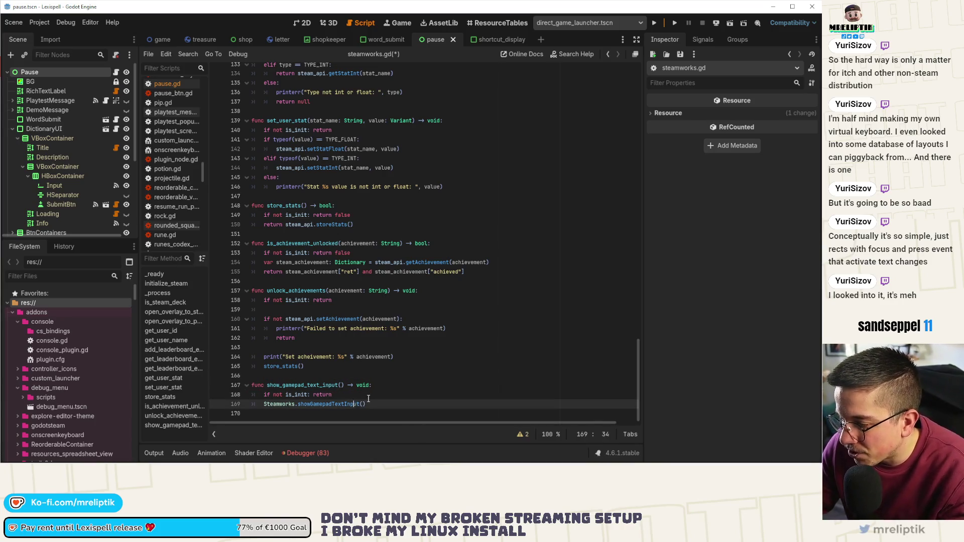
pyautogui.hotkey('ctrl', 's')
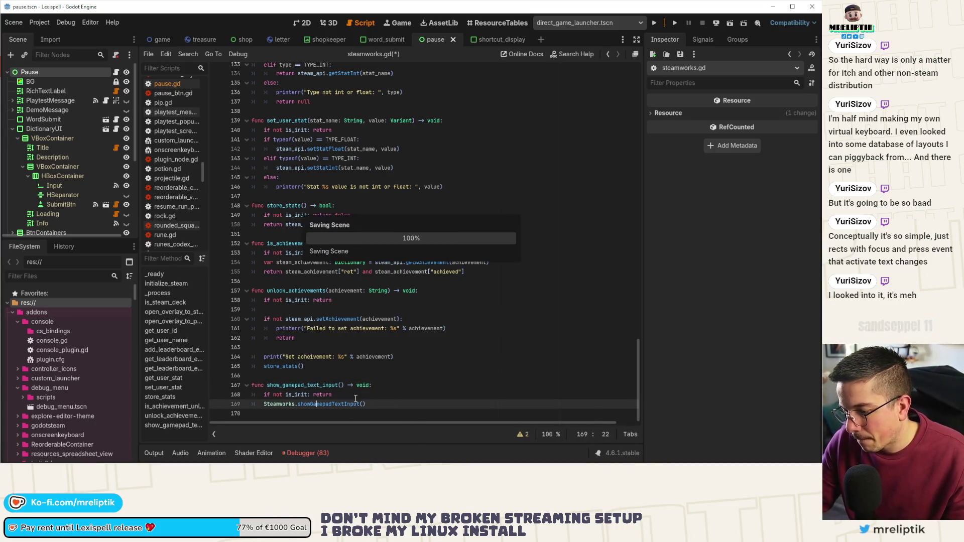
pyautogui.doubleClick(340, 405)
pyautogui.click(354, 404)
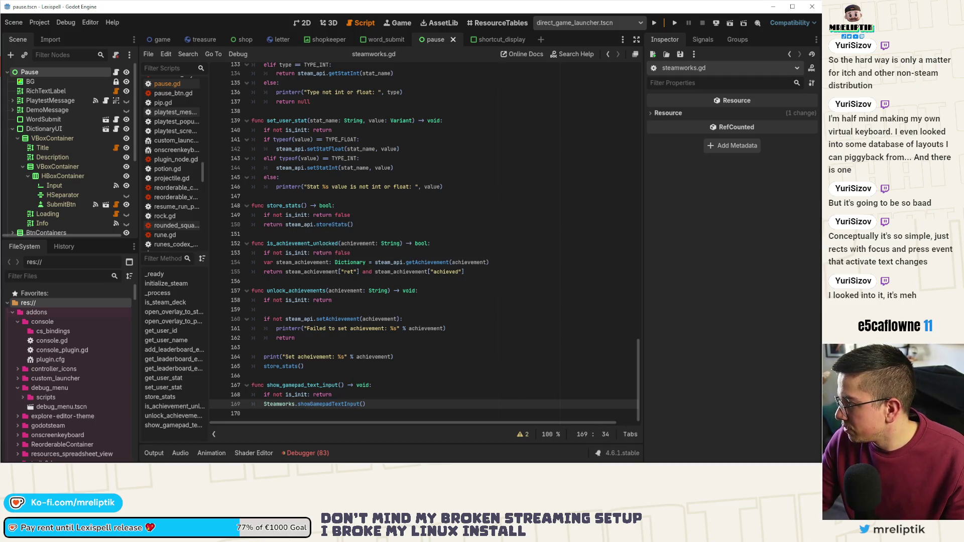
pyautogui.hotkey('alt', 'Tab')
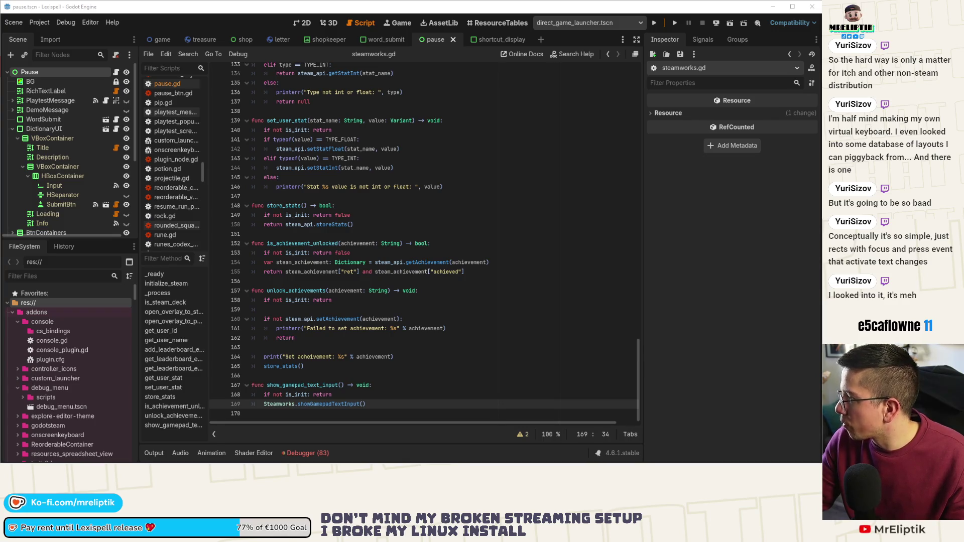
pyautogui.click(361, 403)
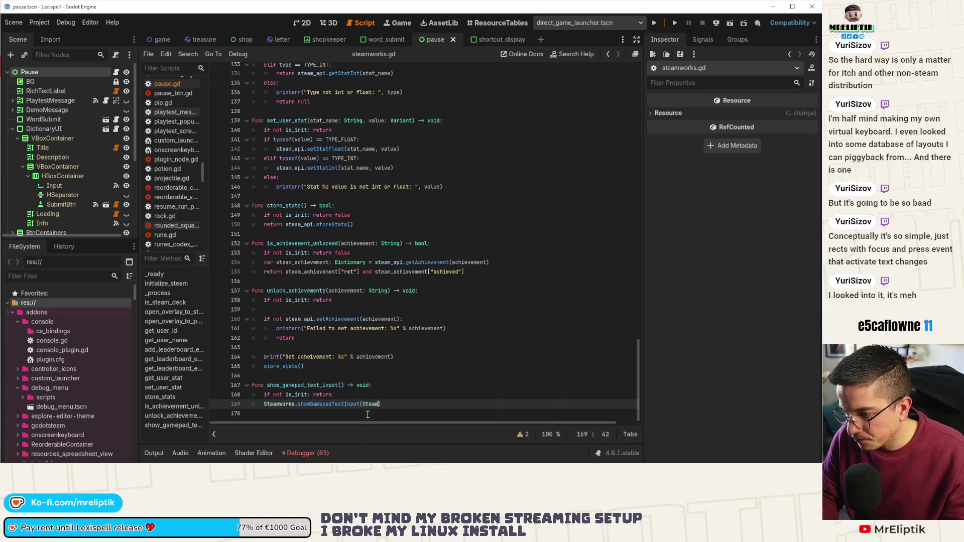
pyautogui.write('Steamworks.GAME')
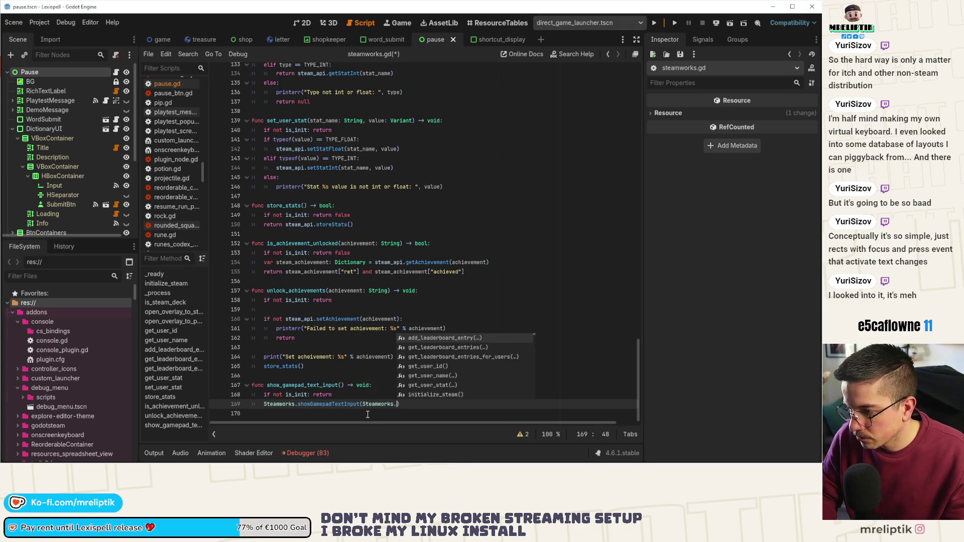
pyautogui.write('P')
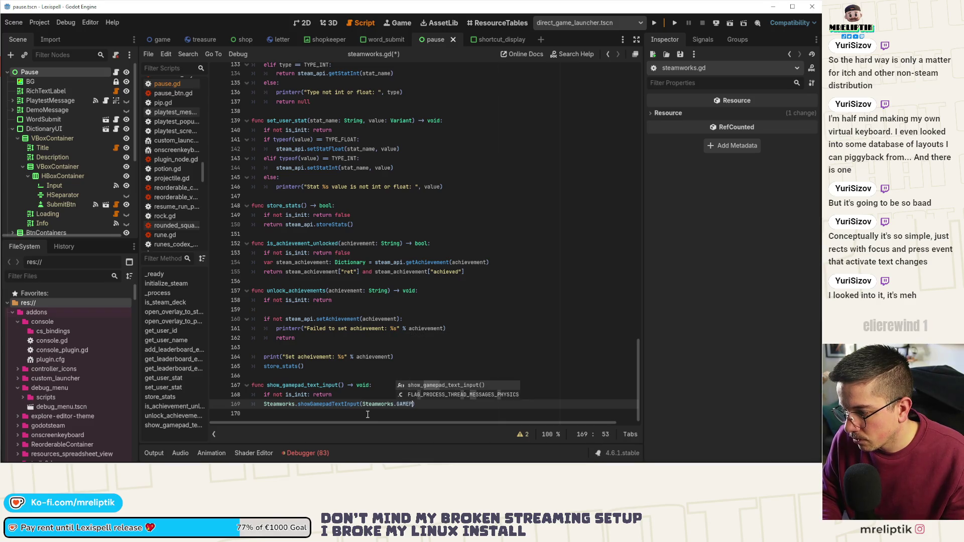
pyautogui.press('BackSpace')
pyautogui.press('BackSpace')
pyautogui.press('BackSpace')
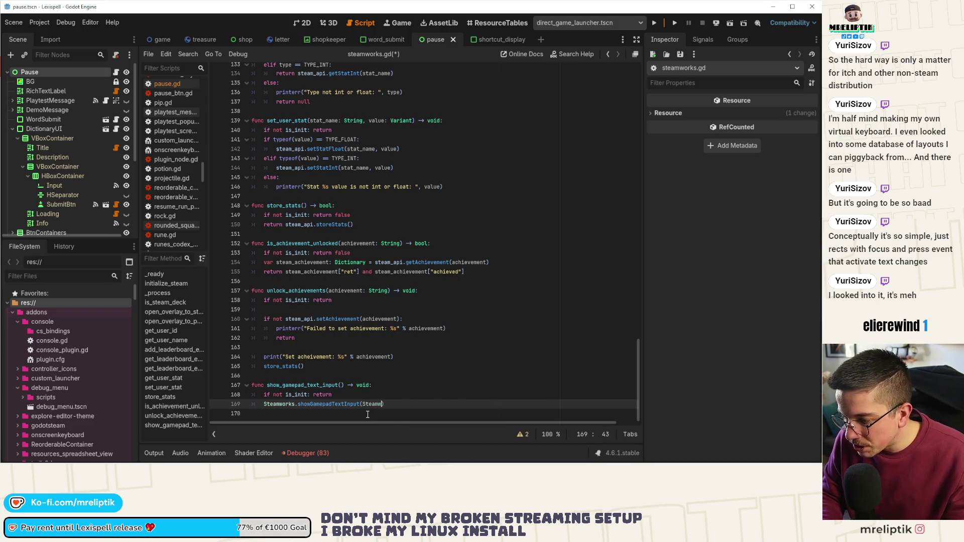
pyautogui.write('(')
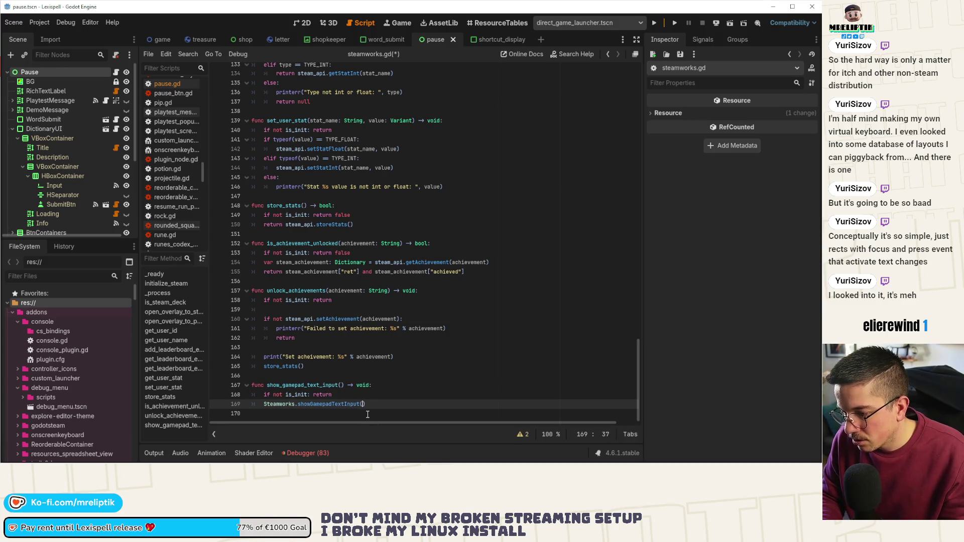
pyautogui.hotkey('ctrl', 's')
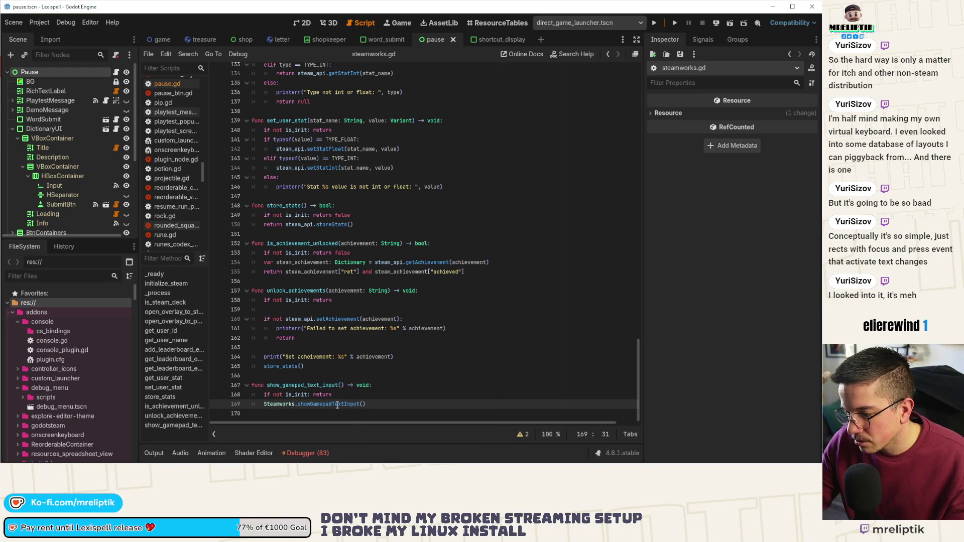
# Step: Check the Debugger output, then select the word Steamworks on line 169
pyautogui.click(303, 452)
pyautogui.click(304, 452)
pyautogui.scroll(20, 371, 331)
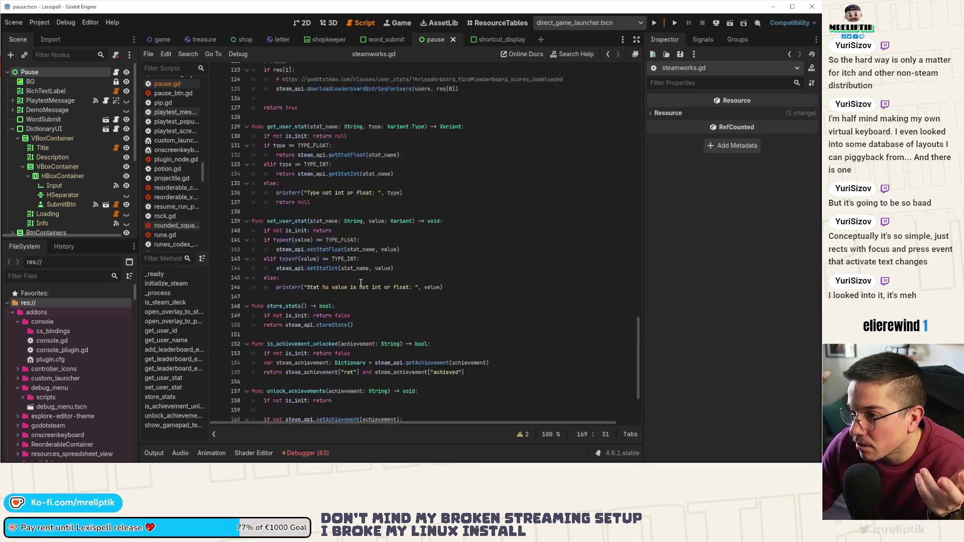
pyautogui.scroll(-20, 376, 325)
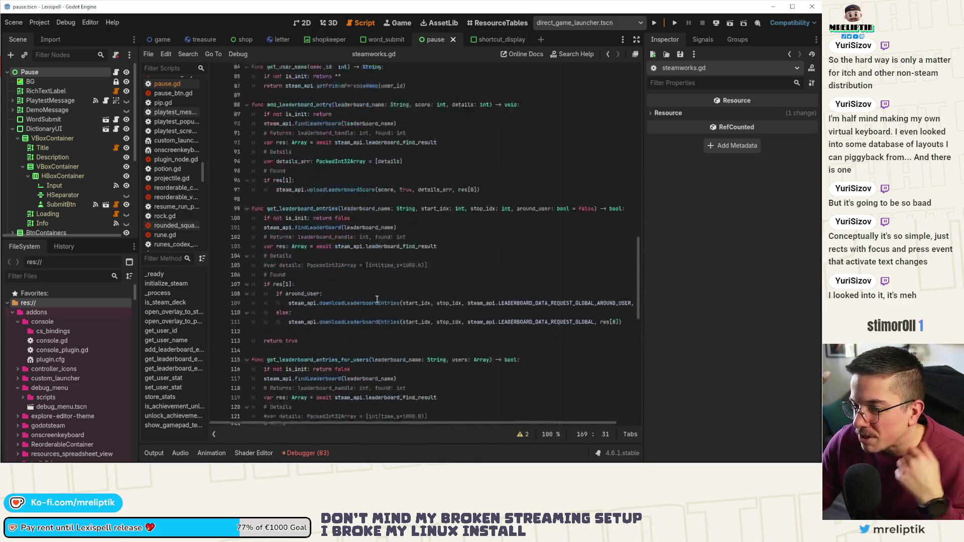
pyautogui.doubleClick(286, 406)
# Step: Call Steam.showGamepadTextInput with GAMEPAD_TEXT_INPUT_MODE_NORMAL as the first argument
pyautogui.write('Steam.showGamepadTextInput(')
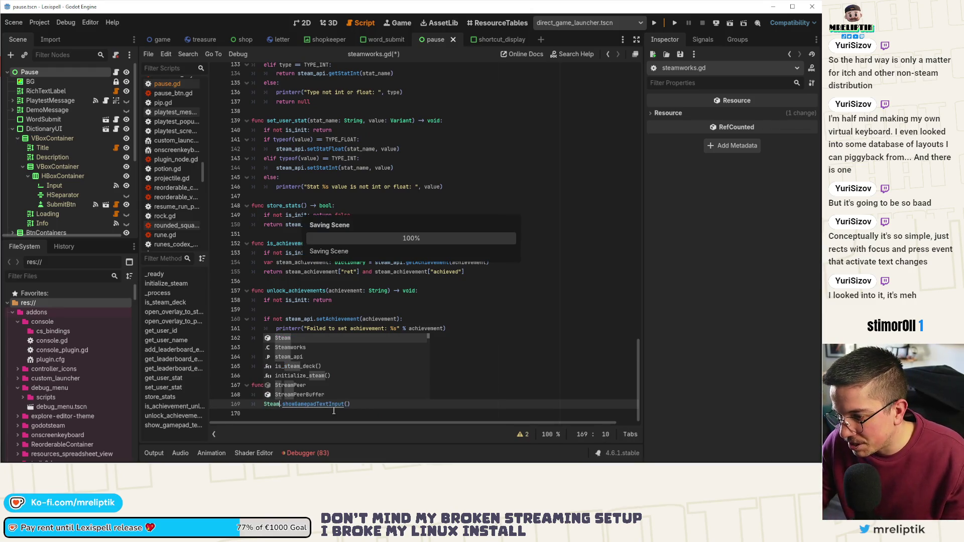
pyautogui.press('Escape')
pyautogui.press('Down')
pyautogui.click(349, 405)
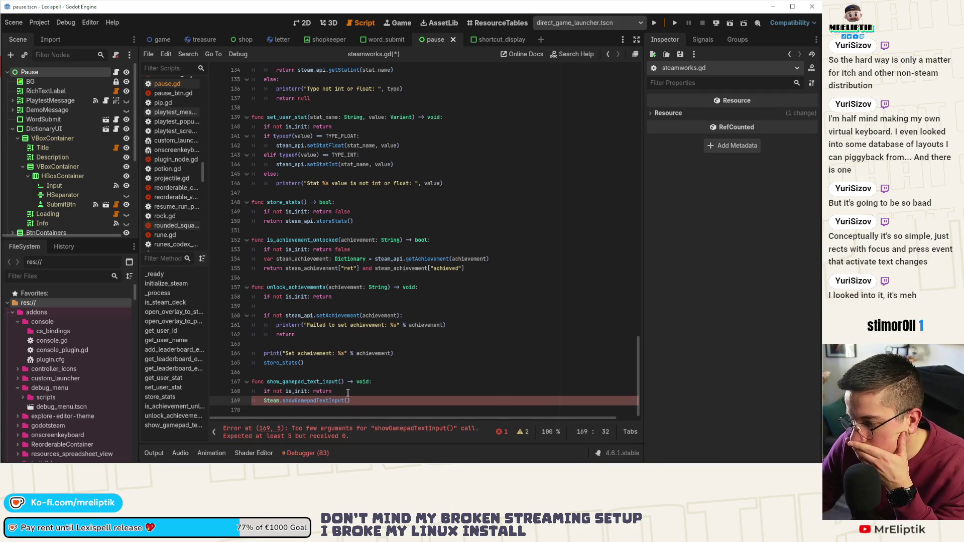
pyautogui.moveTo(321, 402)
pyautogui.write('Ste')
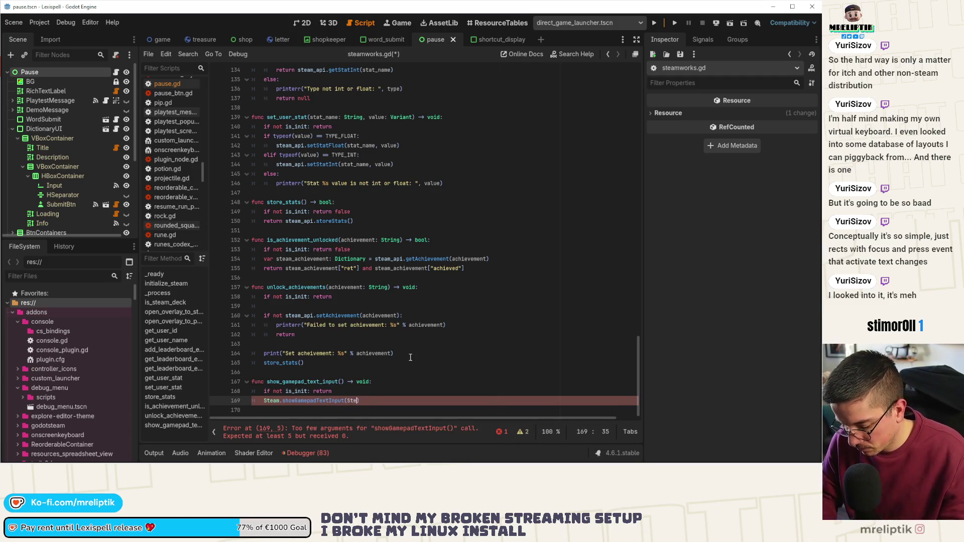
pyautogui.write('am.GAM')
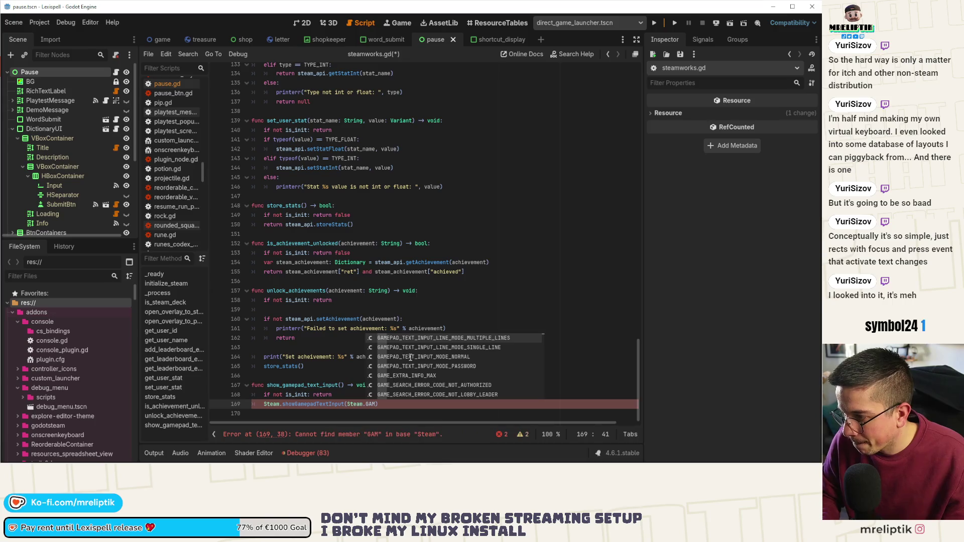
pyautogui.press('Down')
pyautogui.press('Down')
pyautogui.press('Return')
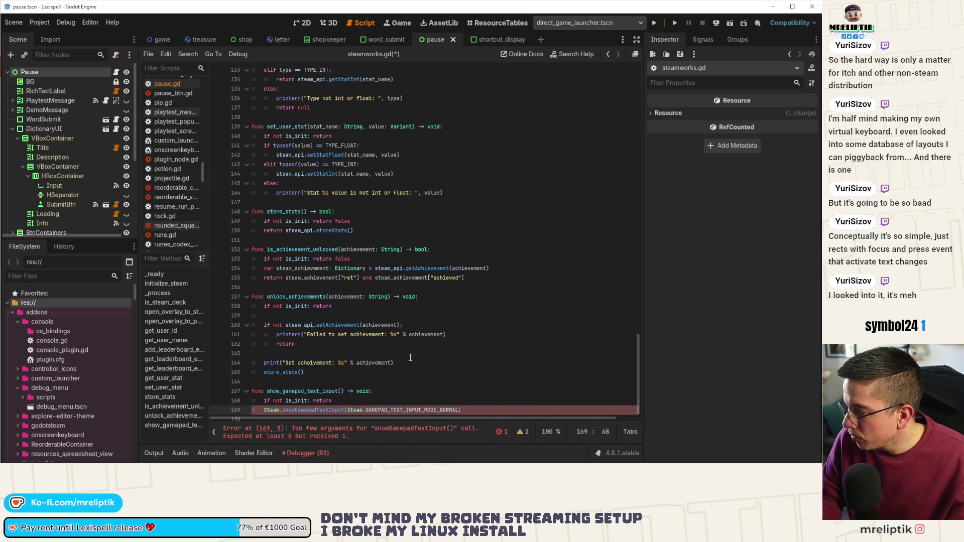
# Step: Add GAMEPAD_TEXT_INPUT_LINE_MODE_SINGLE_LINE as the second argument and put ')' on its own line
pyautogui.write(', ')
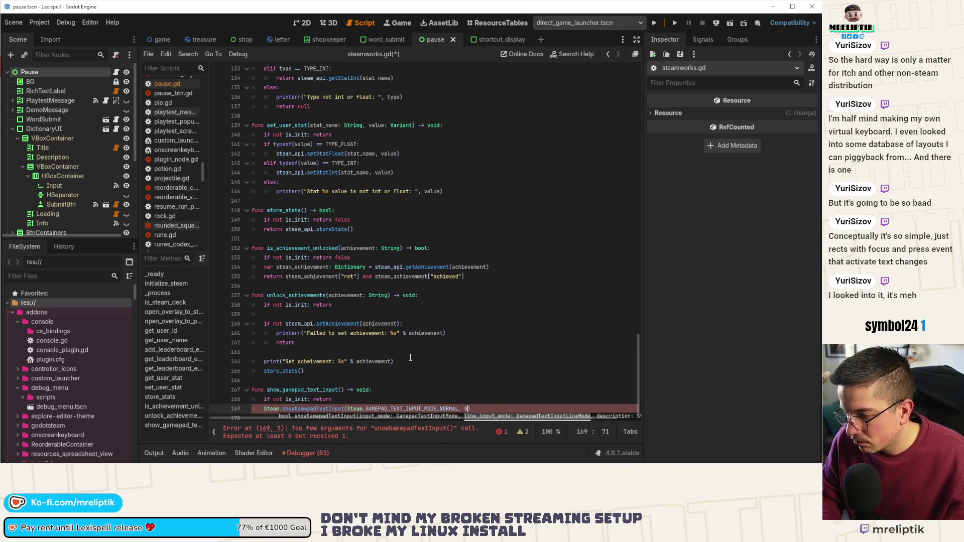
pyautogui.write('steam')
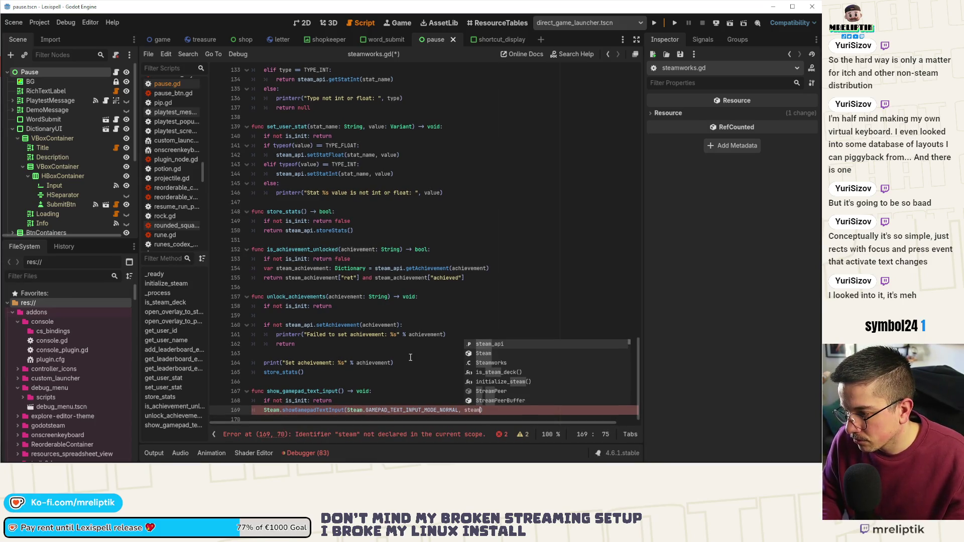
pyautogui.press('Down')
pyautogui.press('Return')
pyautogui.write('.GAME')
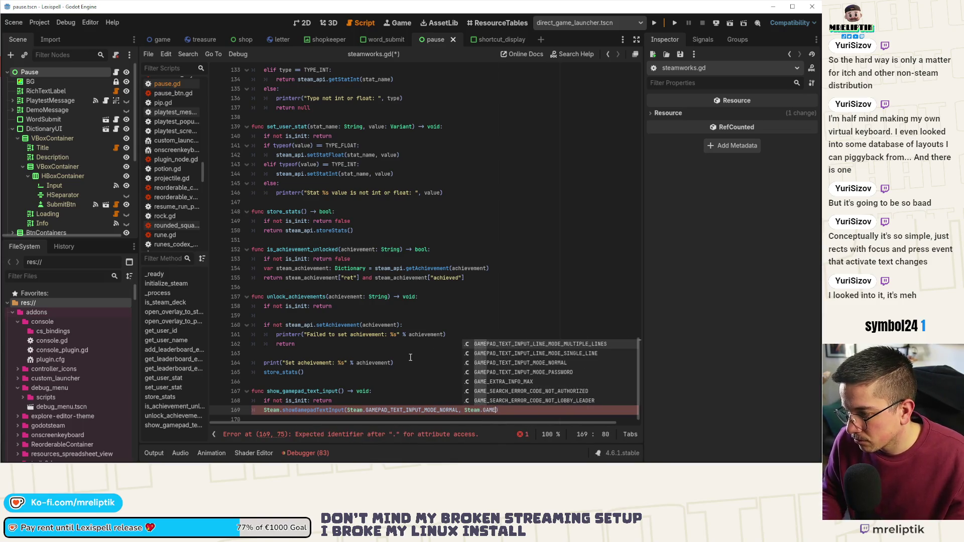
pyautogui.press('Down')
pyautogui.press('Return')
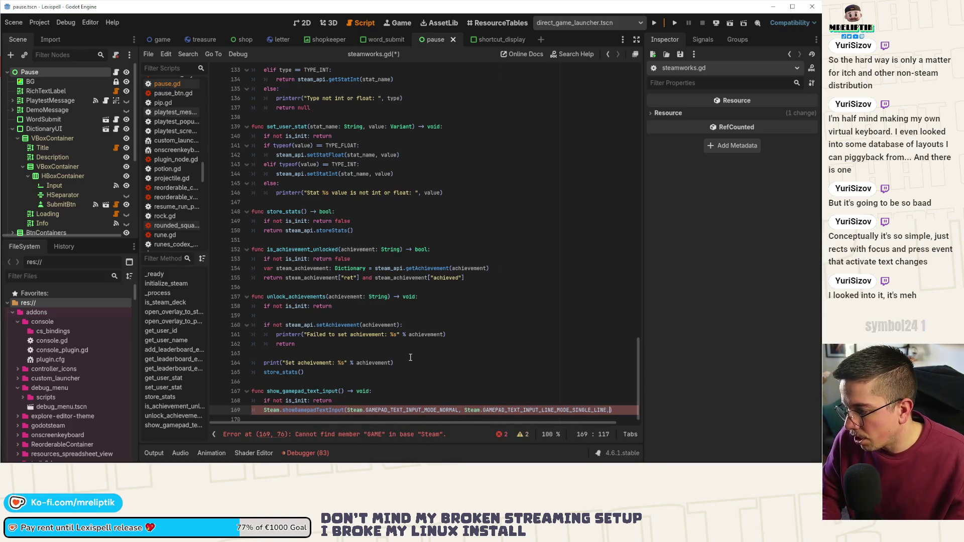
pyautogui.write(',')
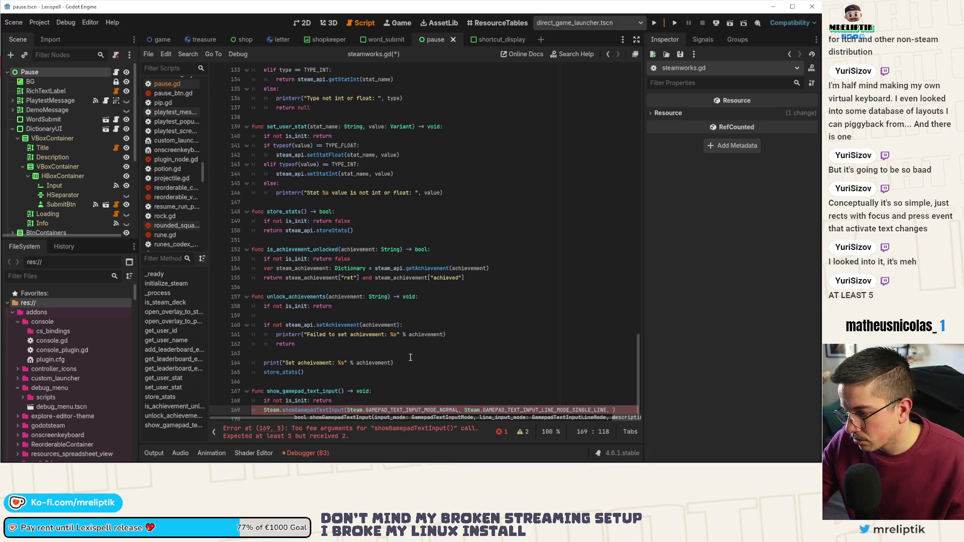
pyautogui.click(612, 406)
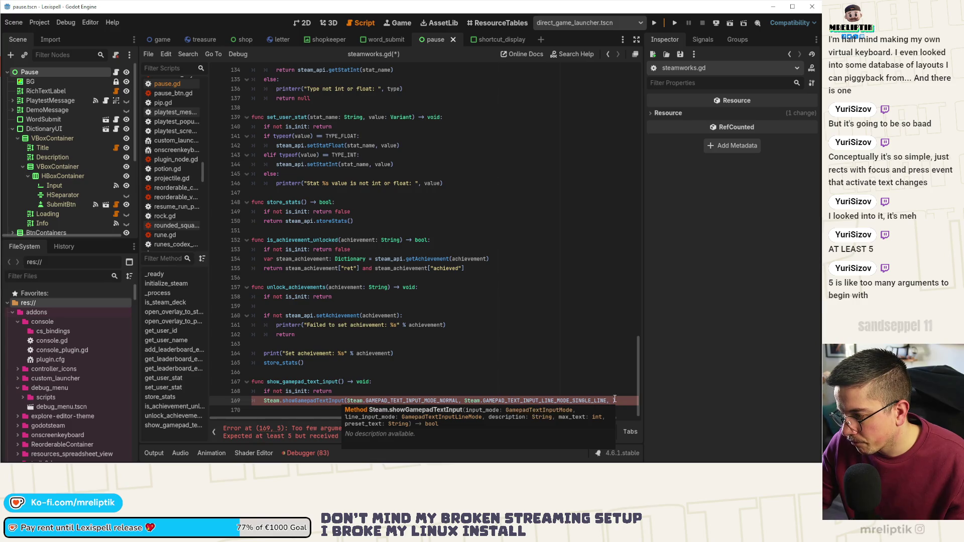
pyautogui.press('Return')
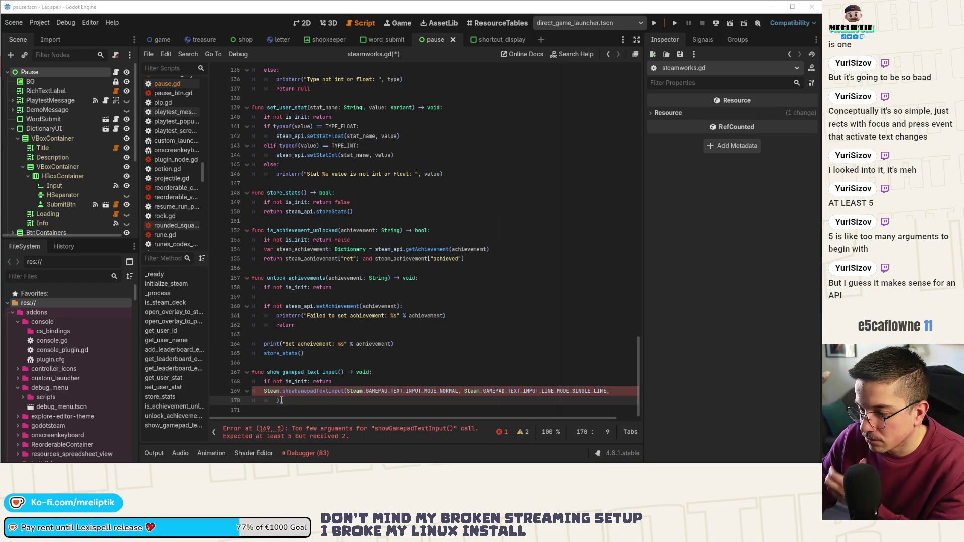
# Step: Add parameters description: String = "", max_char: int = 50, preset_text: String = "" to the signature
pyautogui.write(')')
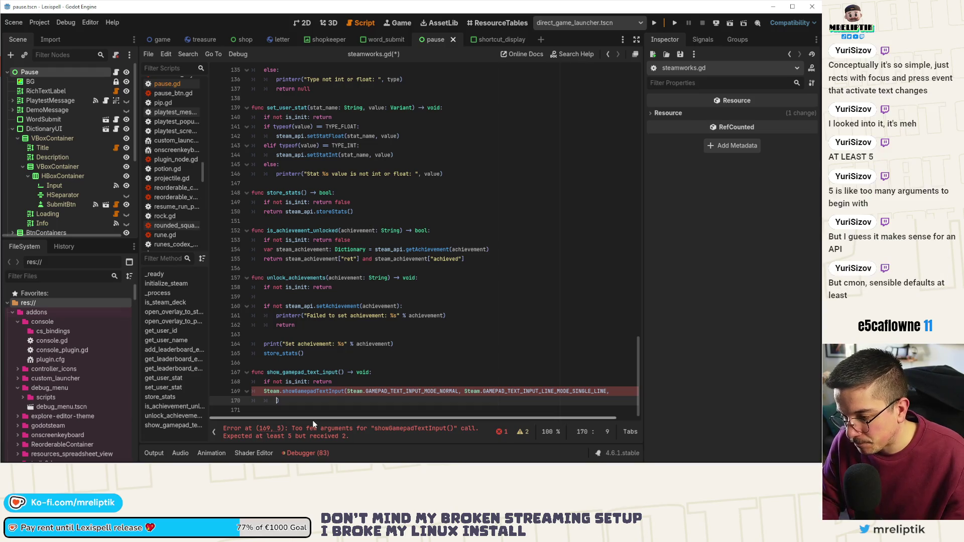
pyautogui.click(341, 372)
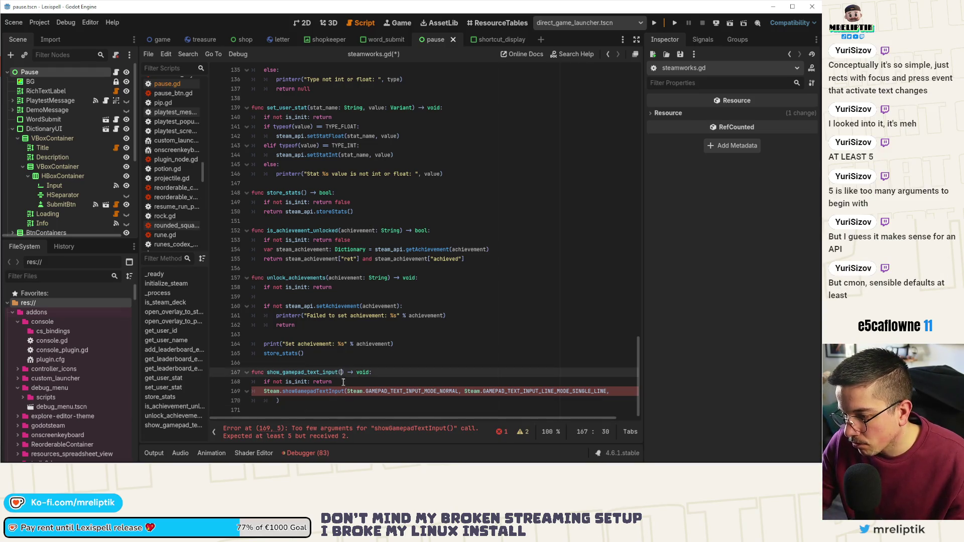
pyautogui.write('descript')
pyautogui.write('ion: String = ')
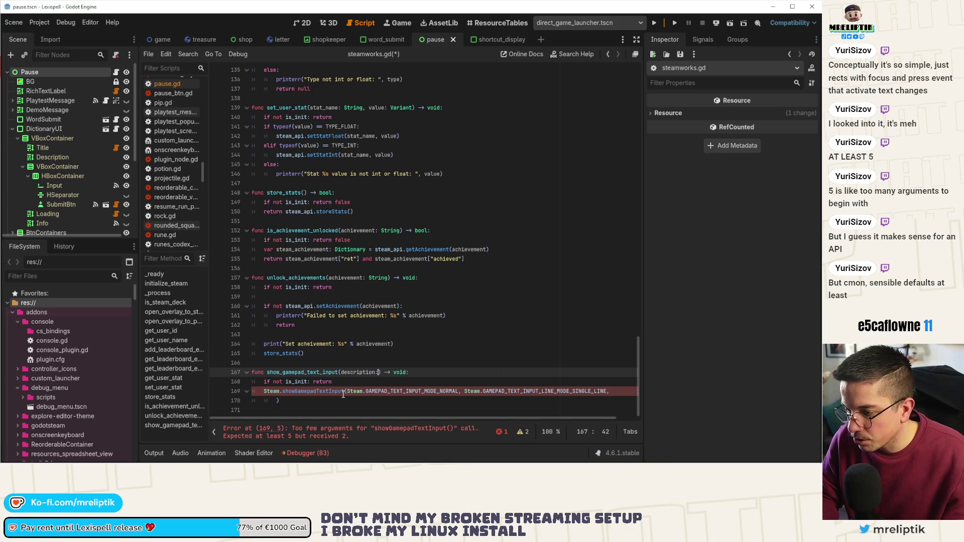
pyautogui.write('"')
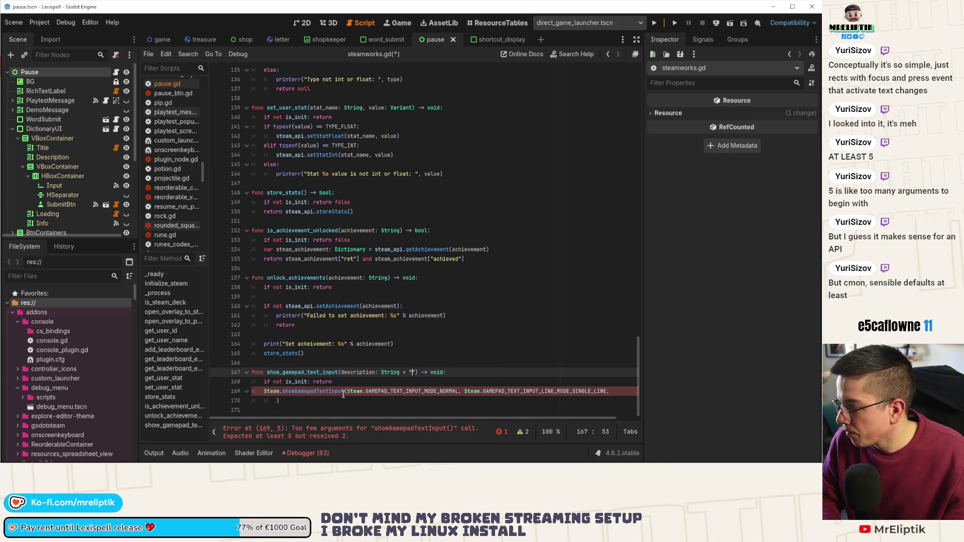
pyautogui.hotkey('ctrl', 's')
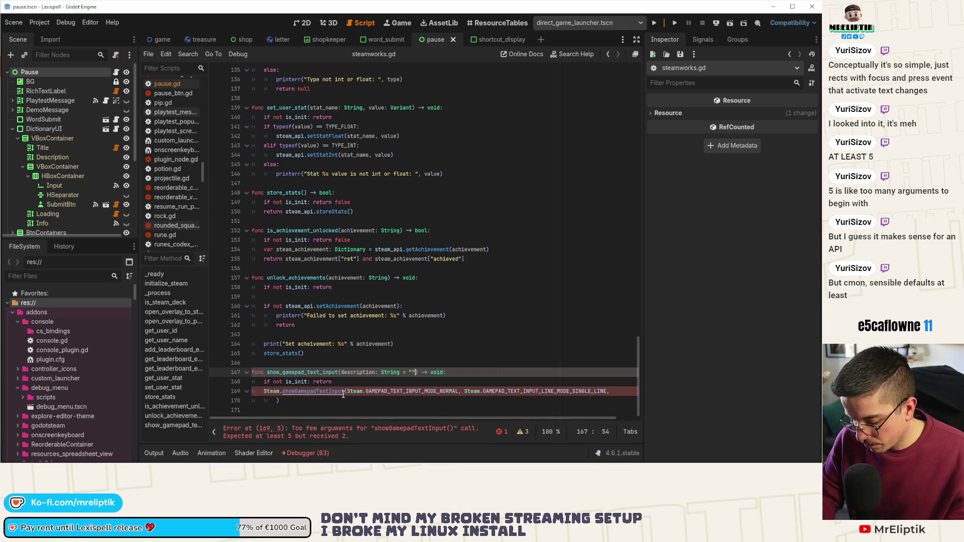
pyautogui.write('", max_char')
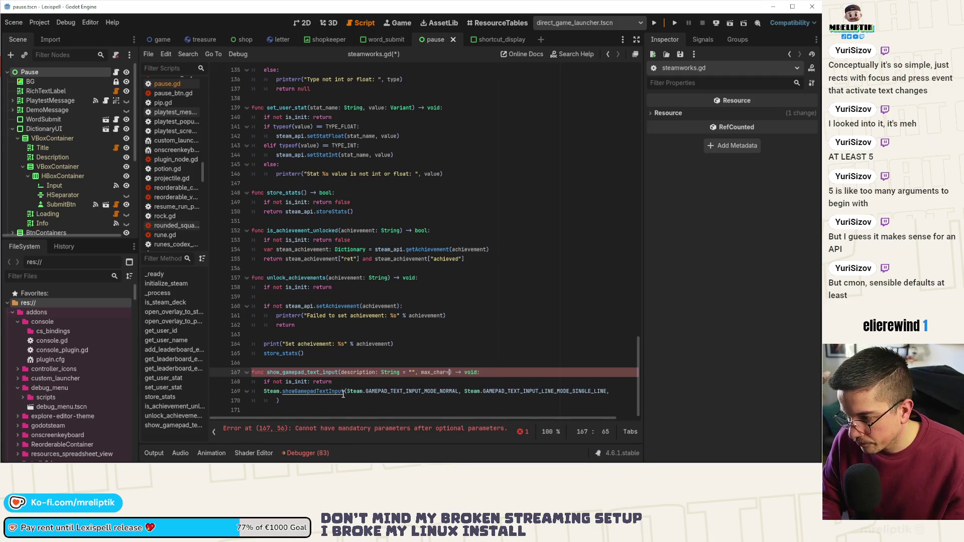
pyautogui.write(':int = 50')
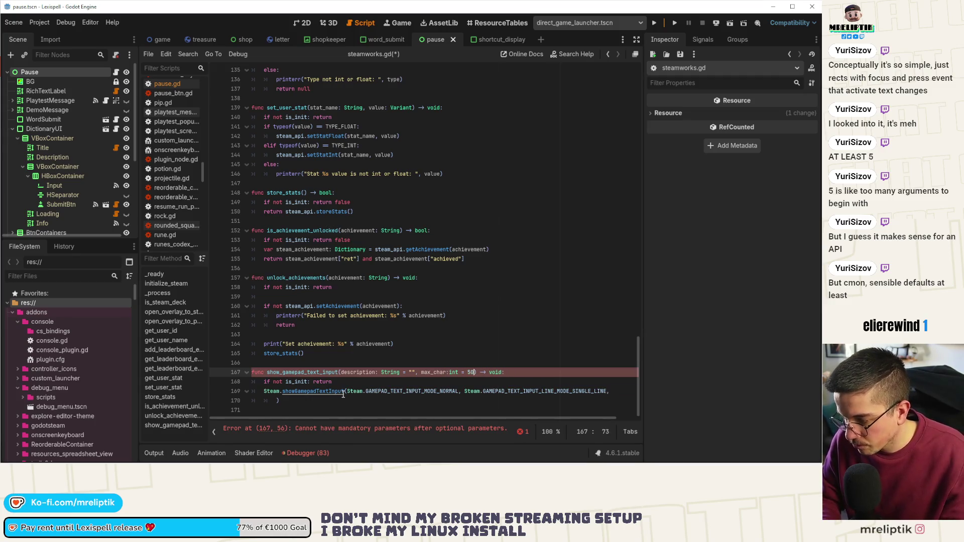
pyautogui.hotkey('ctrl', 's')
pyautogui.write(', preset')
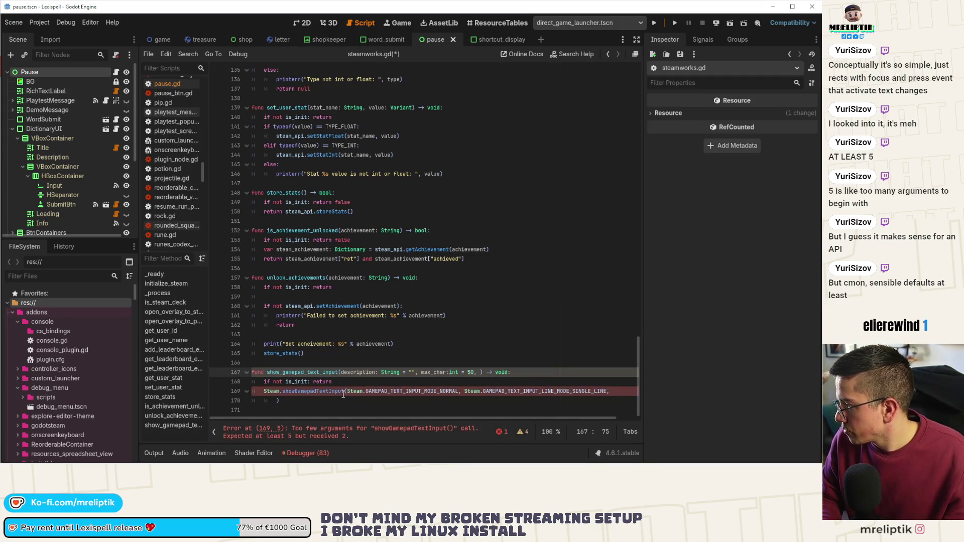
pyautogui.write('_tet: Str')
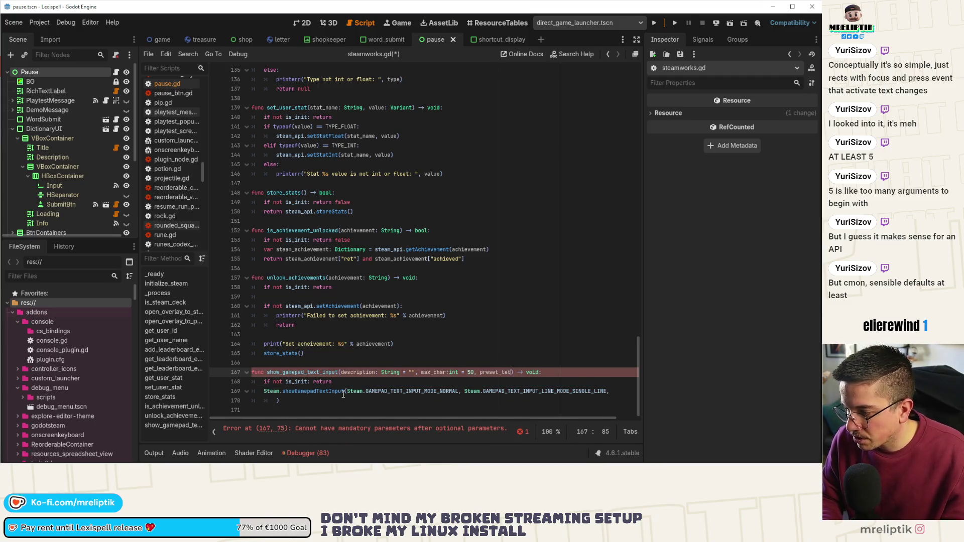
pyautogui.write('ing = "')
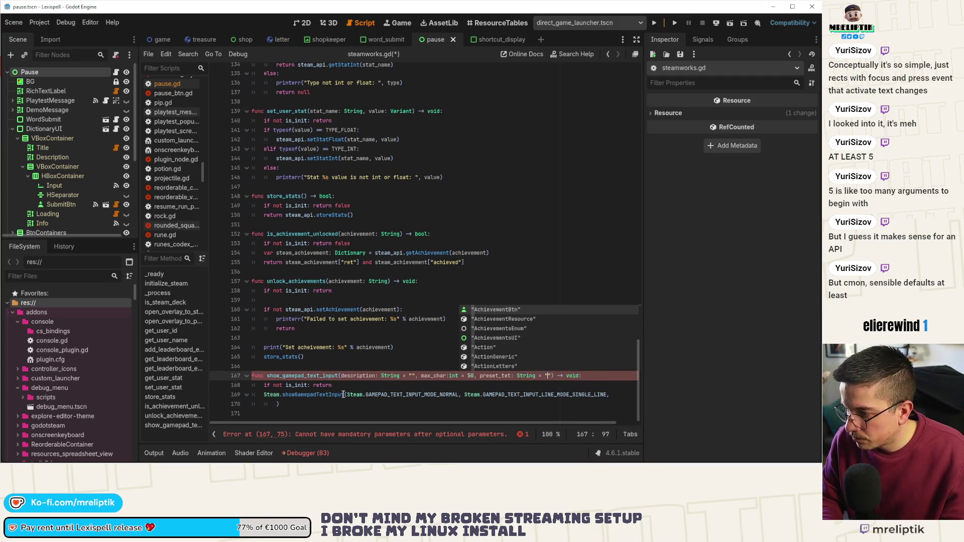
pyautogui.hotkey('ctrl', 's')
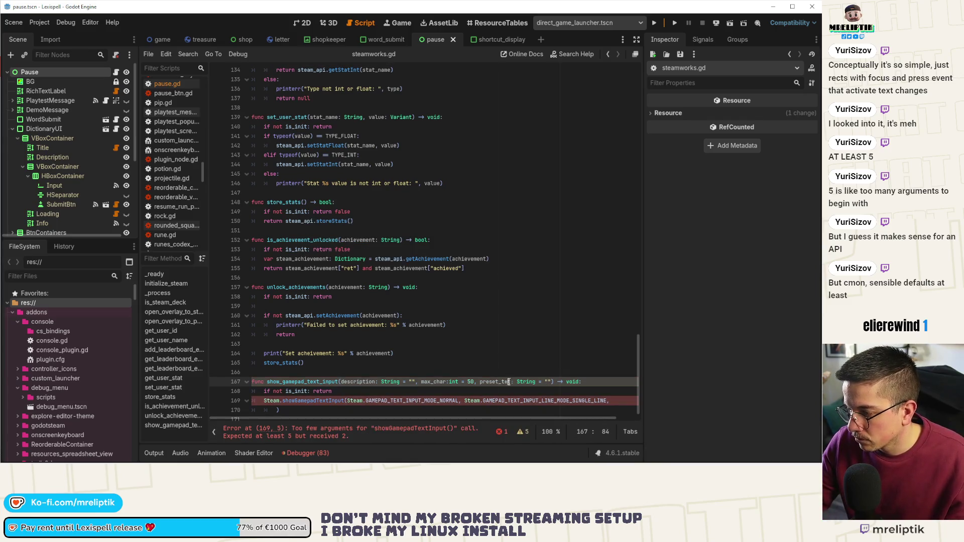
pyautogui.write('x')
pyautogui.hotkey('ctrl', 's')
# Step: Pass description, max_char and preset_text into the Steam call and fix the max_char type spacing
pyautogui.click(276, 410)
pyautogui.write('descri')
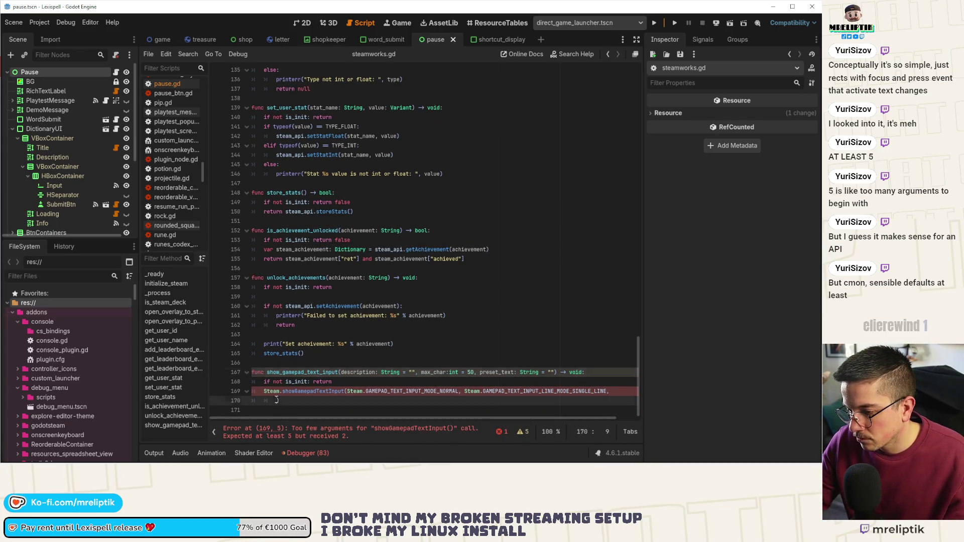
pyautogui.write('ption, mac')
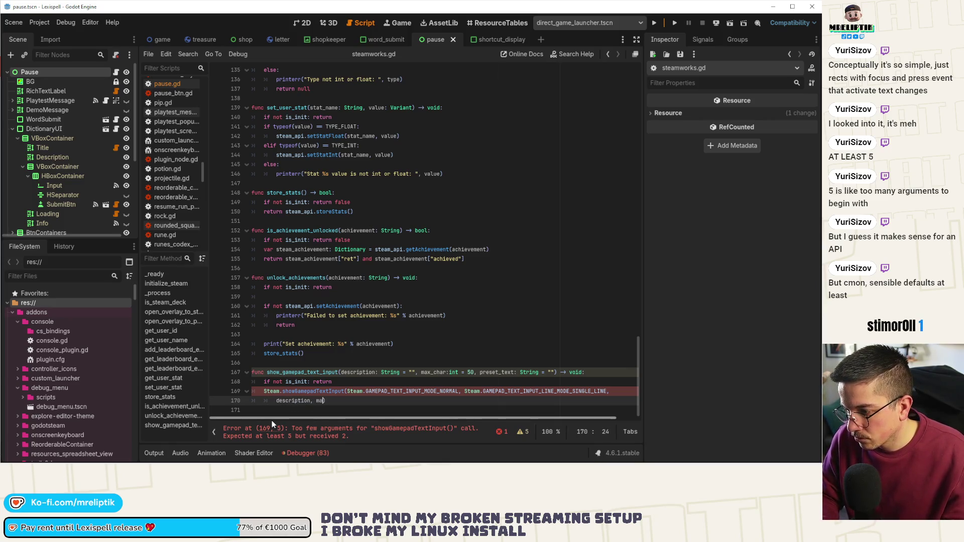
pyautogui.press('BackSpace')
pyautogui.write('x_char, prese')
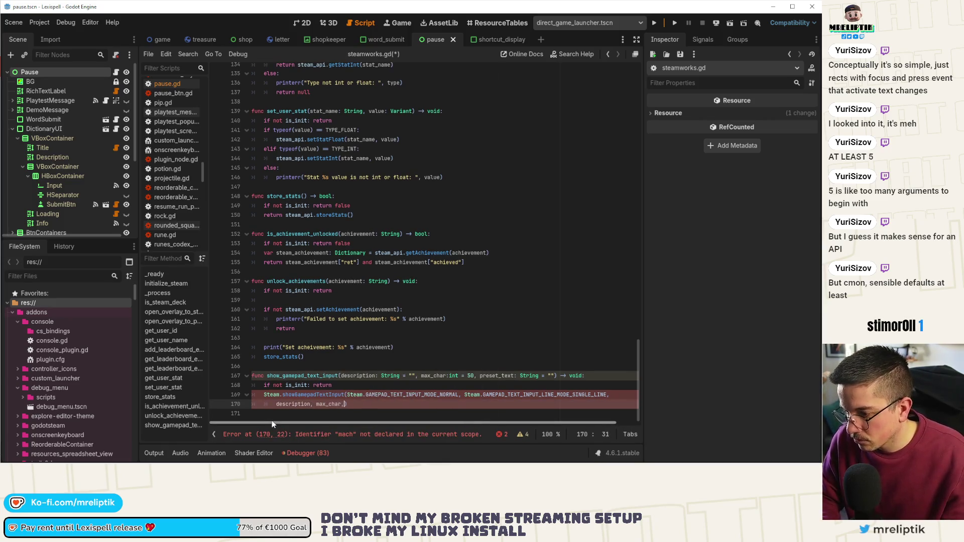
pyautogui.write('t_text')
pyautogui.hotkey('ctrl', 's')
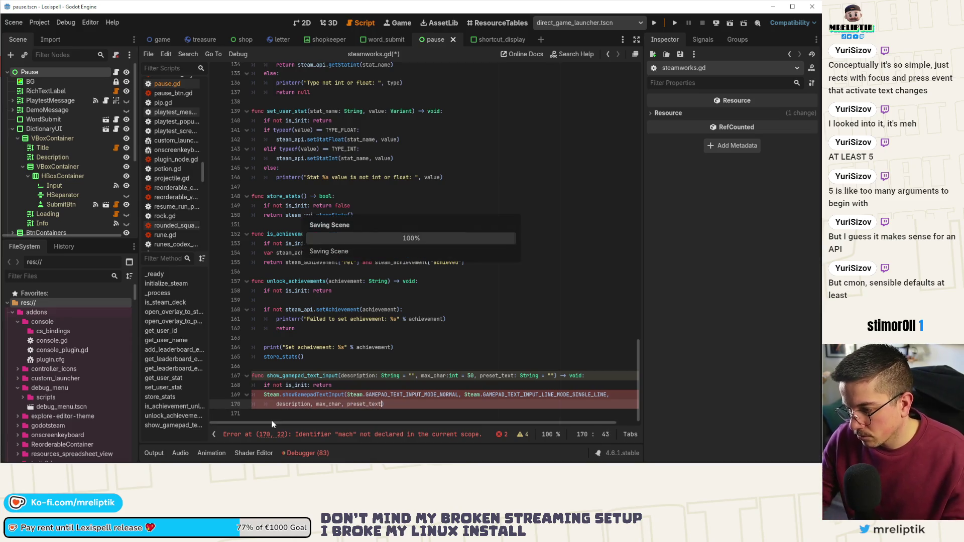
pyautogui.click(450, 376)
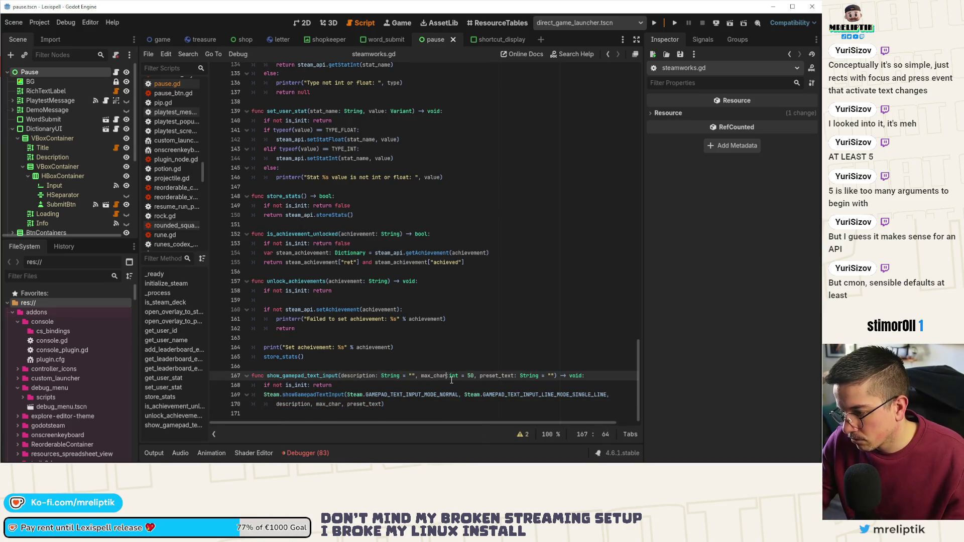
pyautogui.press('BackSpace')
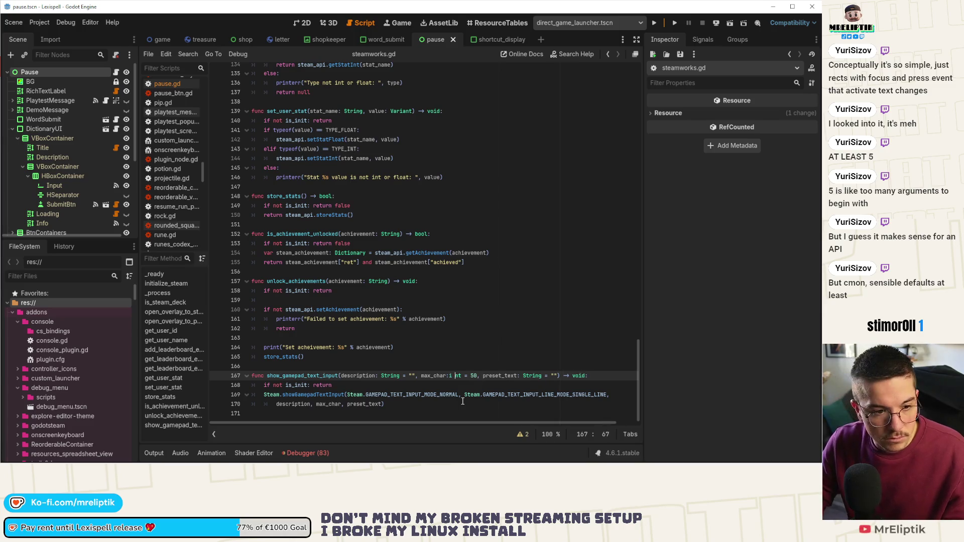
pyautogui.press('Left')
pyautogui.hotkey('ctrl', 's')
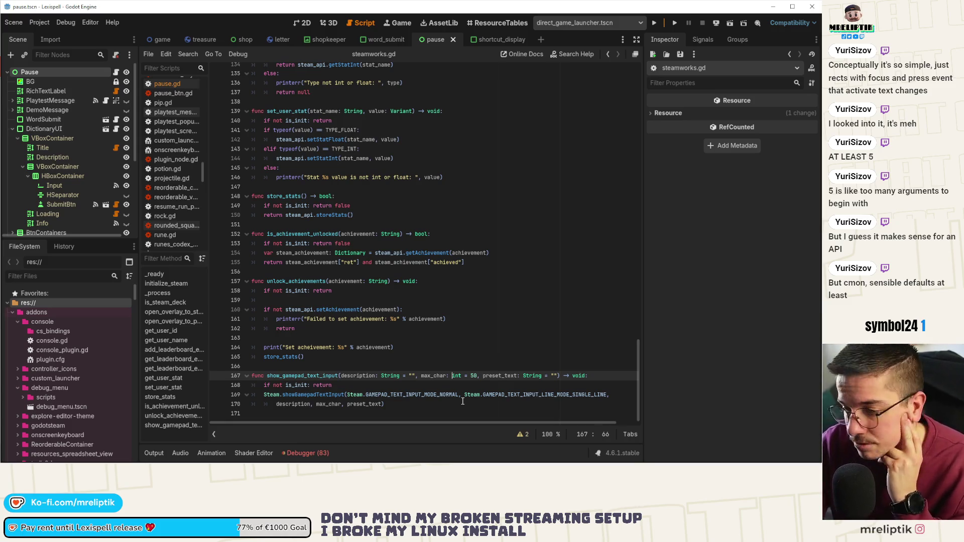
# Step: Put each argument of the Steam.showGamepadTextInput call on its own indented line and save
pyautogui.click(319, 385)
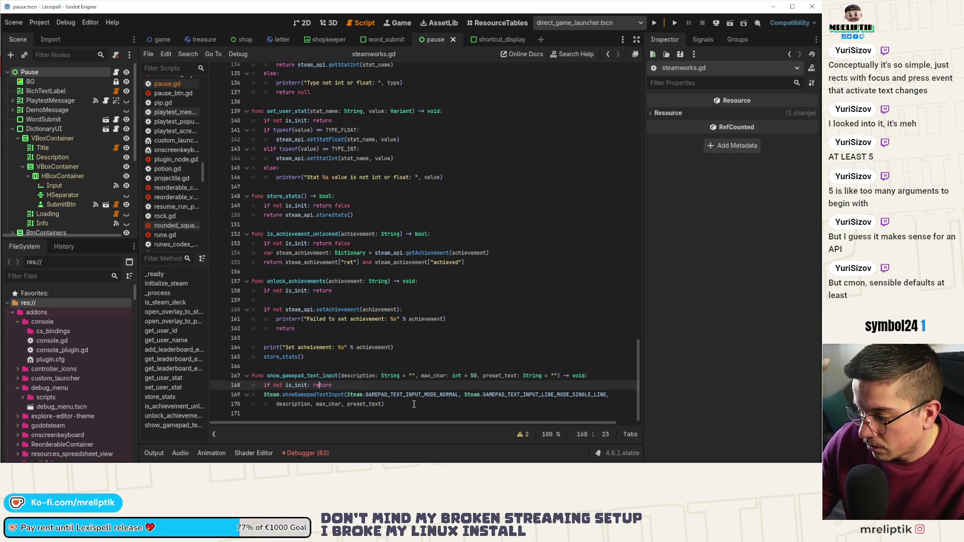
pyautogui.click(469, 395)
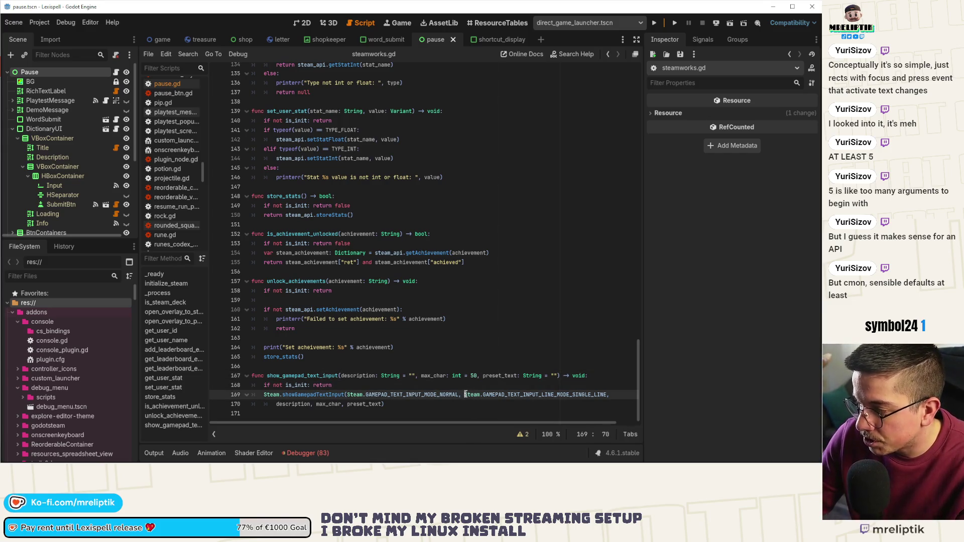
pyautogui.press('Return')
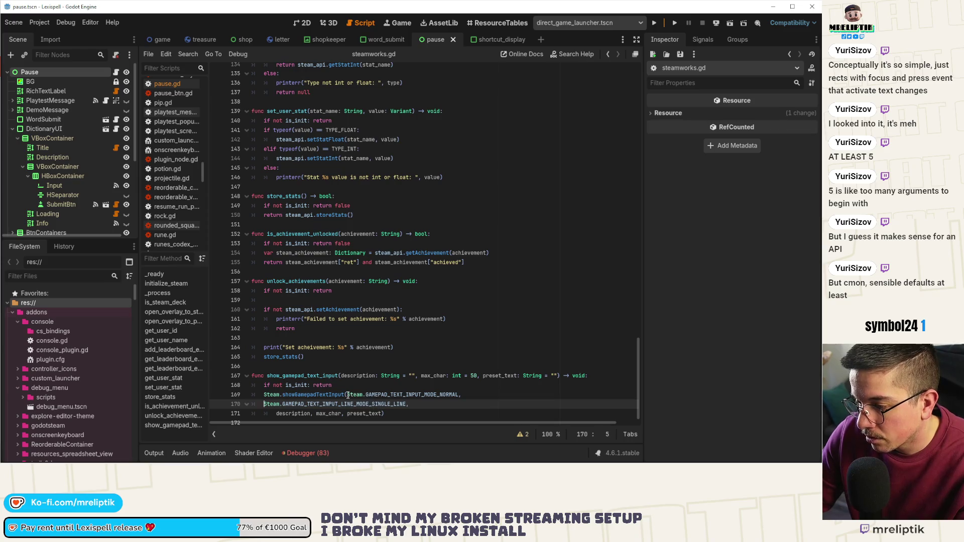
pyautogui.click(348, 395)
pyautogui.press('Return')
pyautogui.press('Down')
pyautogui.press('Home')
pyautogui.press('Tab')
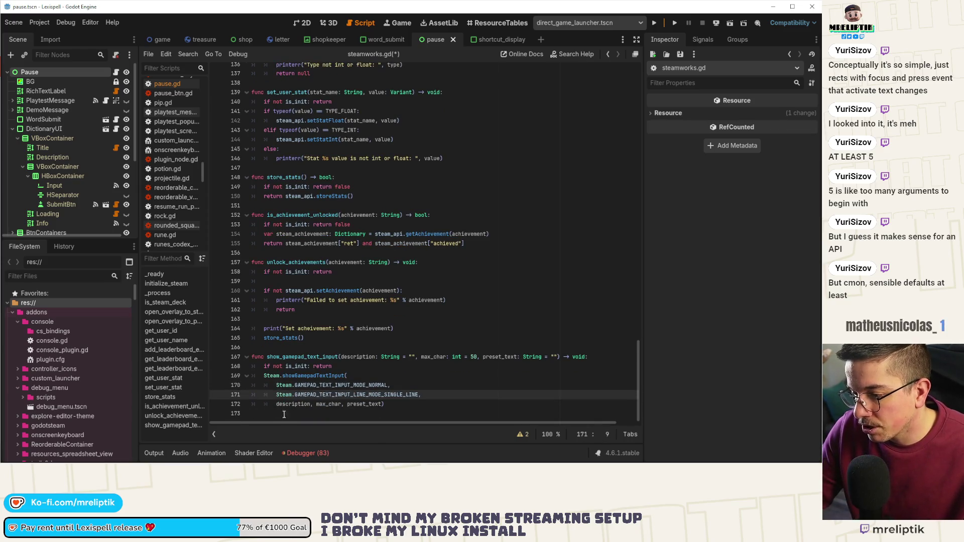
pyautogui.hotkey('ctrl', 's')
pyautogui.doubleClick(272, 376)
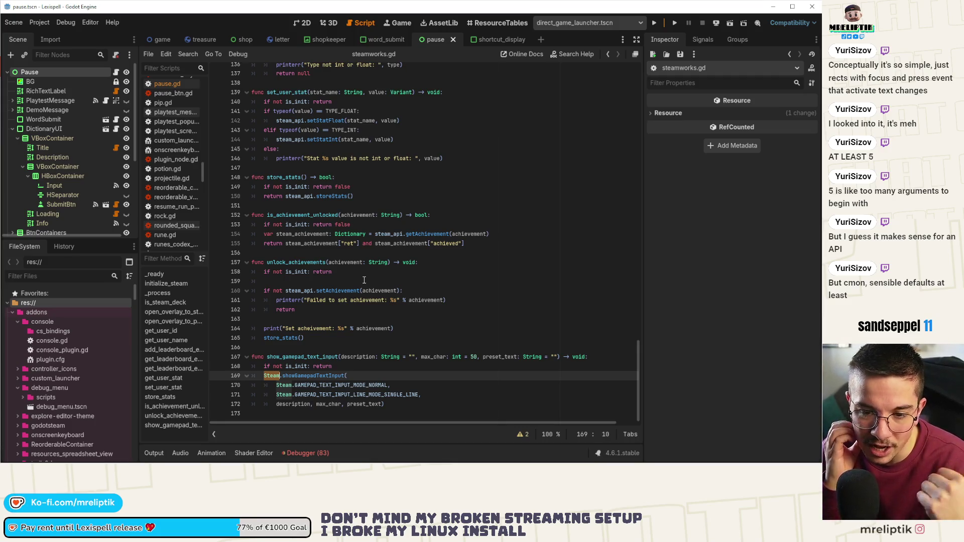
# Step: Change Steam to steam_api on the three call lines, save, and open pause.gd from the Pause node
pyautogui.hotkey('ctrl', 'd')
pyautogui.hotkey('ctrl', 'd')
pyautogui.write('steam_api')
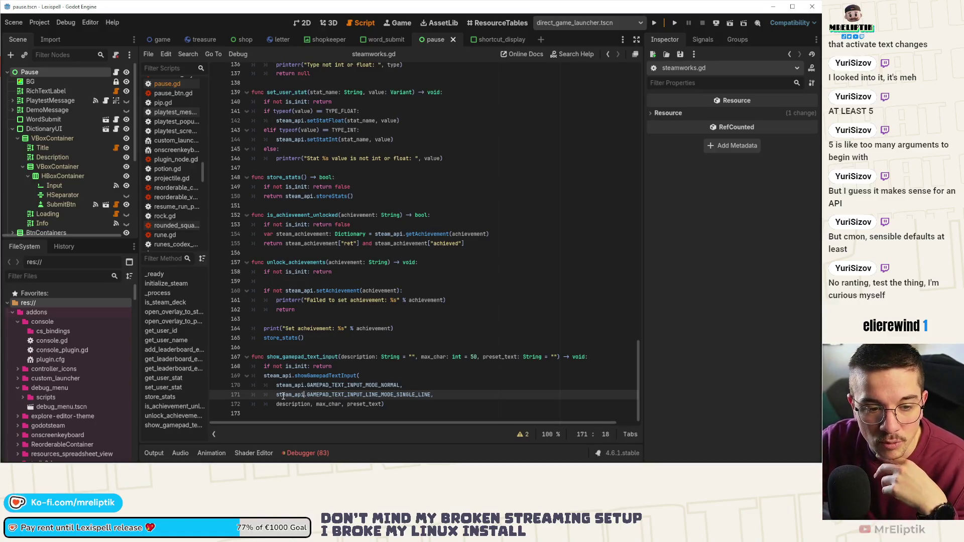
pyautogui.click(372, 318)
pyautogui.hotkey('ctrl', 's')
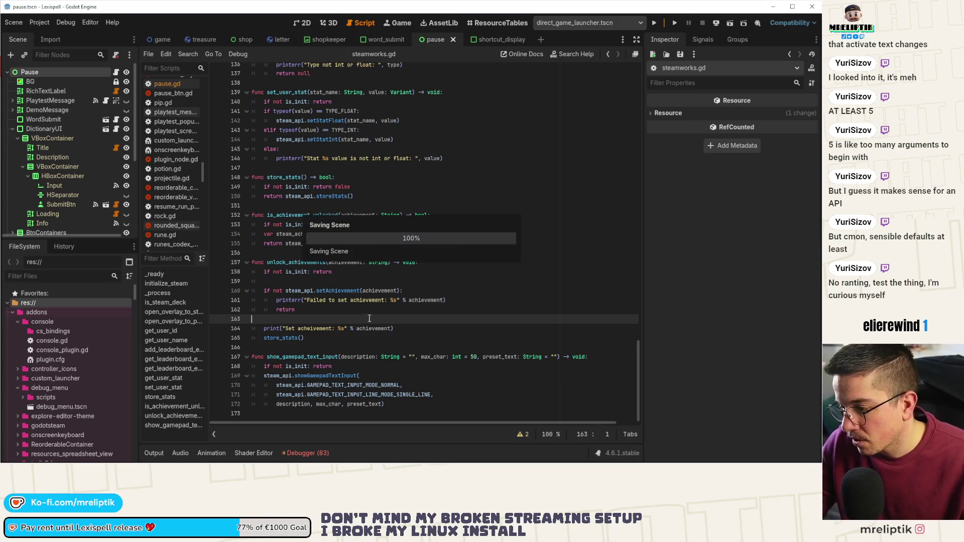
pyautogui.doubleClick(327, 357)
pyautogui.hotkey('ctrl', 's')
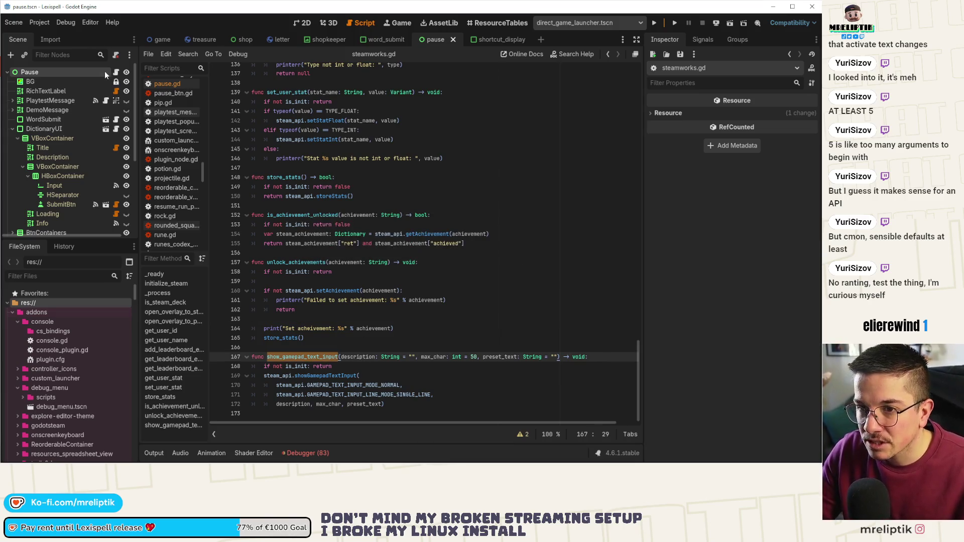
pyautogui.click(116, 72)
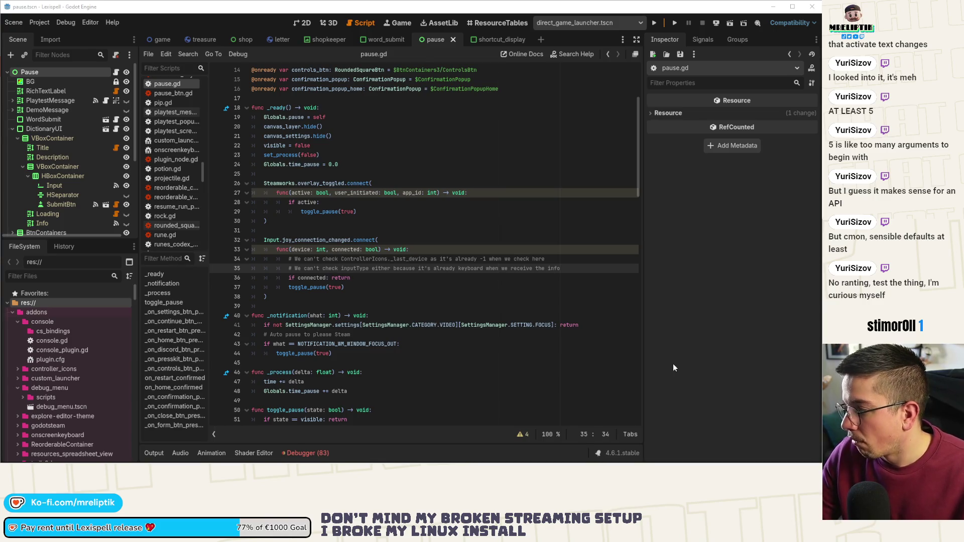
# Step: Copy the Steamworks.show_gamepad_text_input() call from the 'if state:' branch
pyautogui.click(382, 360)
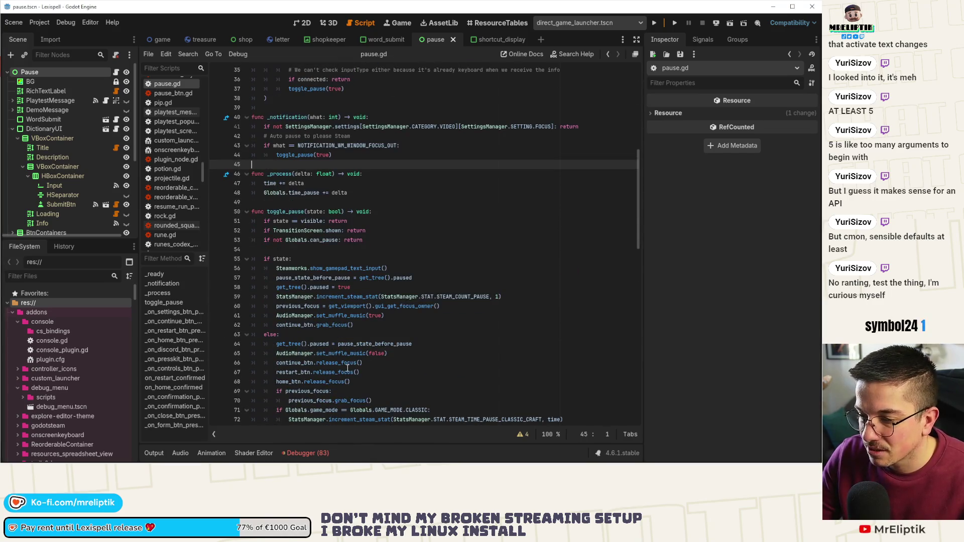
pyautogui.scroll(3, 345, 346)
pyautogui.scroll(-2, 347, 321)
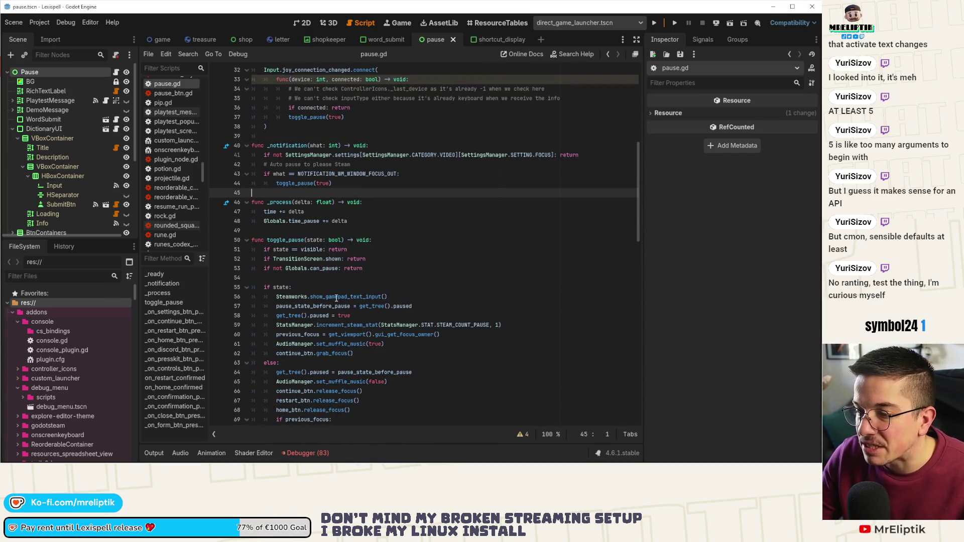
pyautogui.click(356, 291)
pyautogui.moveTo(397, 297); pyautogui.dragTo(274, 297)
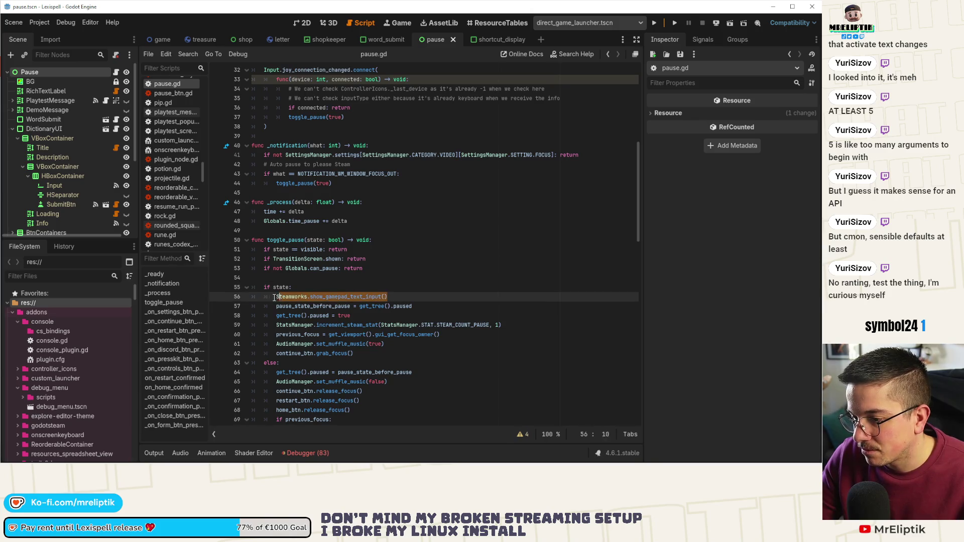
pyautogui.hotkey('ctrl', 'c')
# Step: Paste it into the else branch as hide_gamepad_text_input() and jump to its definition
pyautogui.click(354, 359)
pyautogui.press('Return')
pyautogui.hotkey('ctrl', 'v')
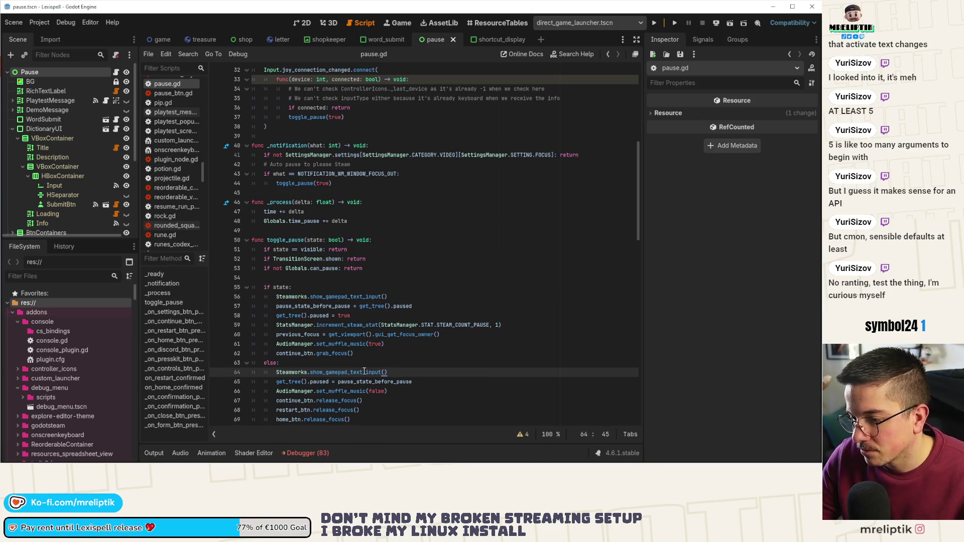
pyautogui.doubleClick(365, 372)
pyautogui.write('hide_')
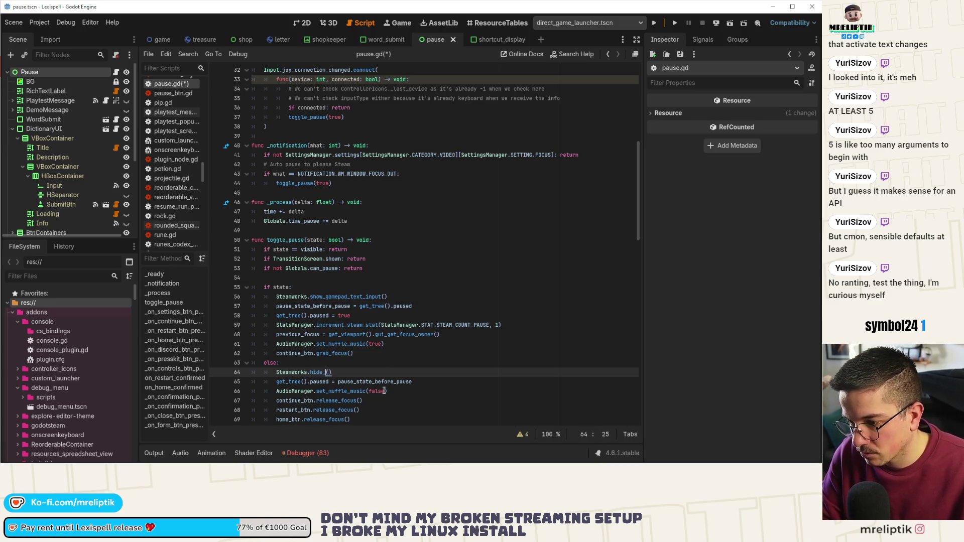
pyautogui.write('gamepad_text_')
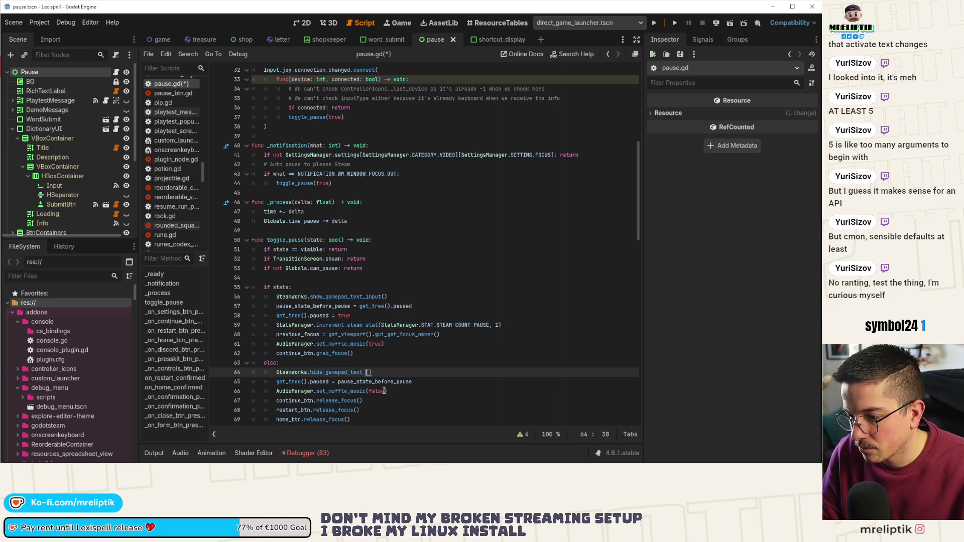
pyautogui.write('input')
pyautogui.doubleClick(343, 372)
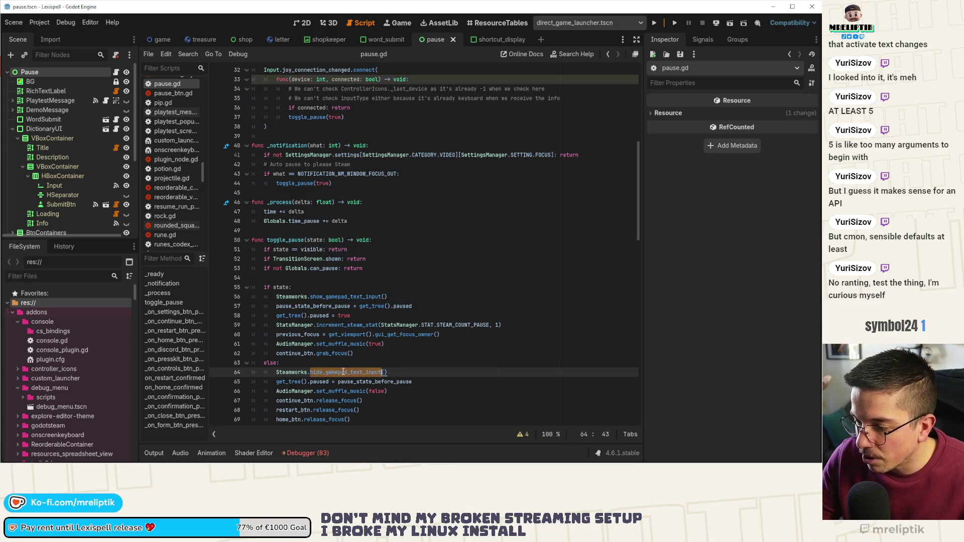
pyautogui.keyDown('ctrl'); pyautogui.click(341, 297); pyautogui.keyUp('ctrl')
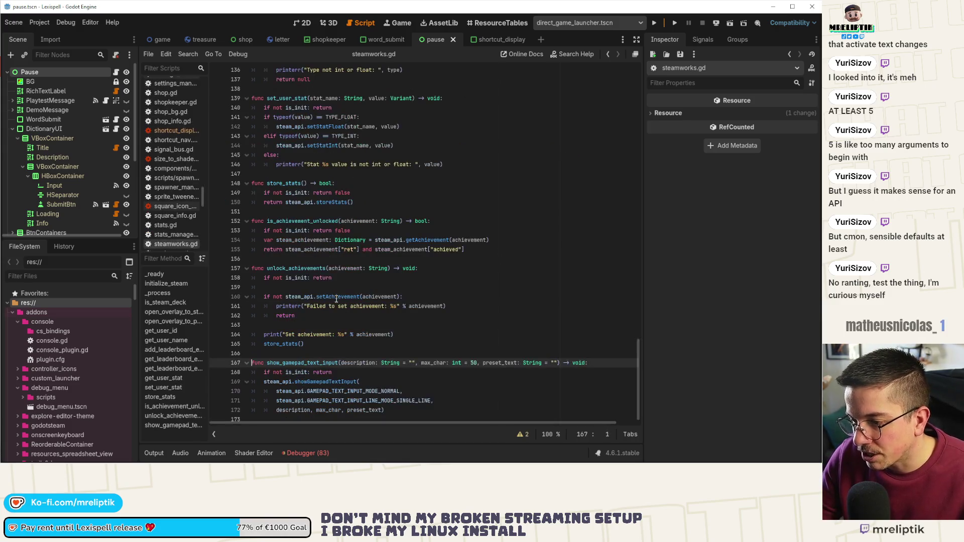
# Step: Add a func hide_gamepad_text_input() -> void: stub with pass below show_gamepad_text_input
pyautogui.click(269, 417)
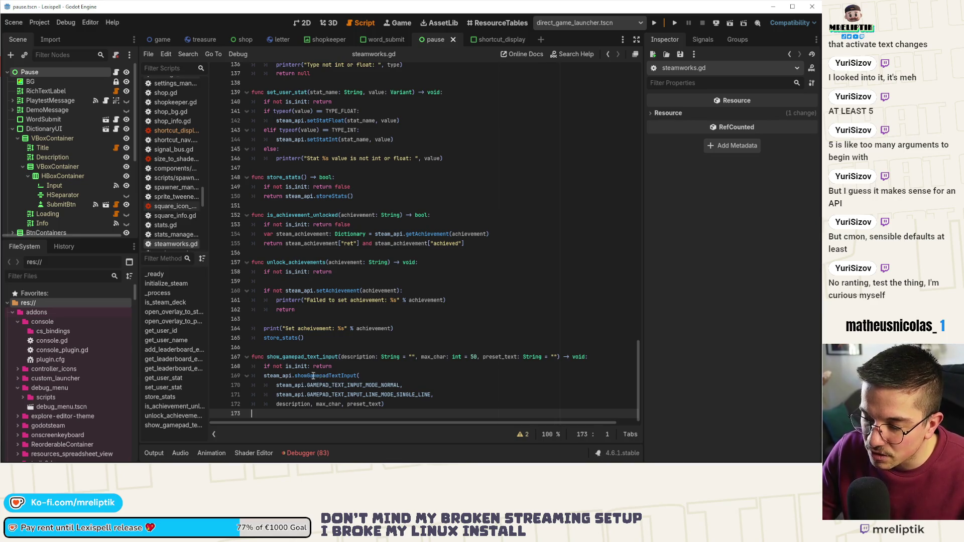
pyautogui.press('Return')
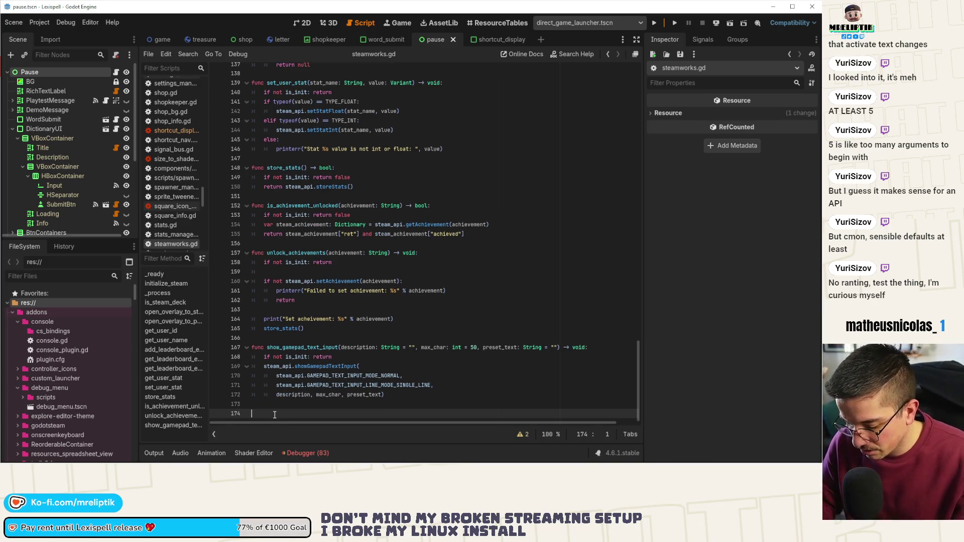
pyautogui.write('func hide_gamepad_text_input(')
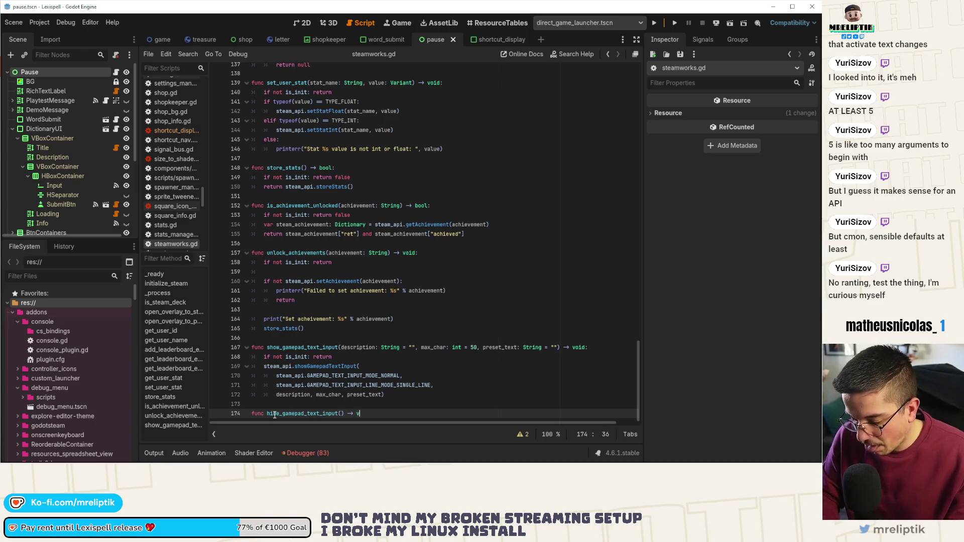
pyautogui.write('-> void:')
pyautogui.press('Return')
pyautogui.write('poa')
pyautogui.press('BackSpace')
pyautogui.press('BackSpace')
pyautogui.write('ass')
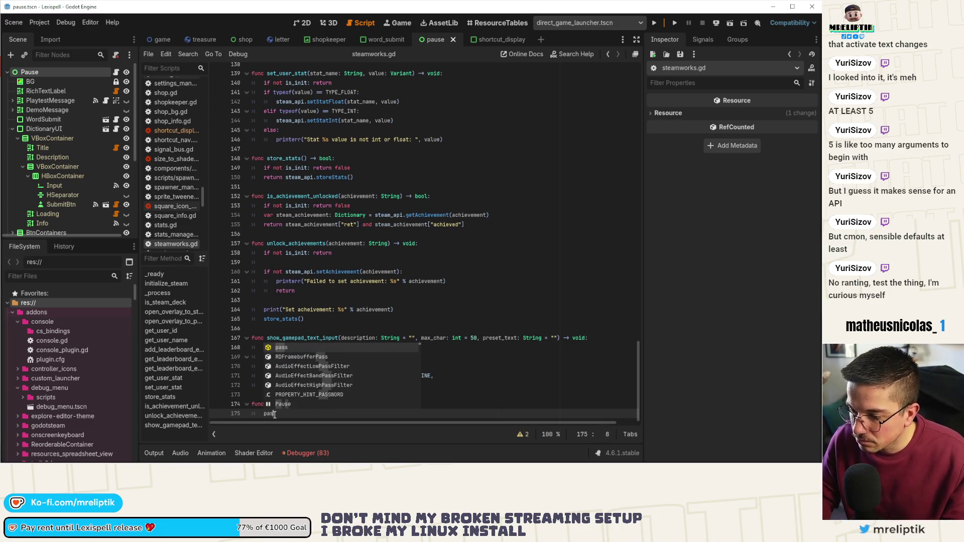
pyautogui.hotkey('ctrl', 's')
# Step: Replace pass with steam_api.dismissGamepadTextInput(), save, and run the game to test
pyautogui.press('BackSpace')
pyautogui.press('BackSpace')
pyautogui.press('BackSpace')
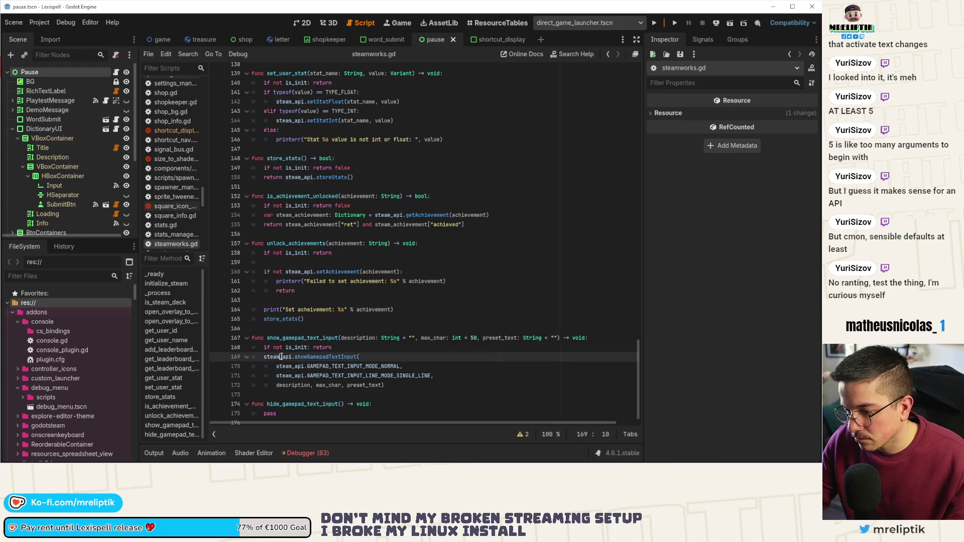
pyautogui.write('steam_api.')
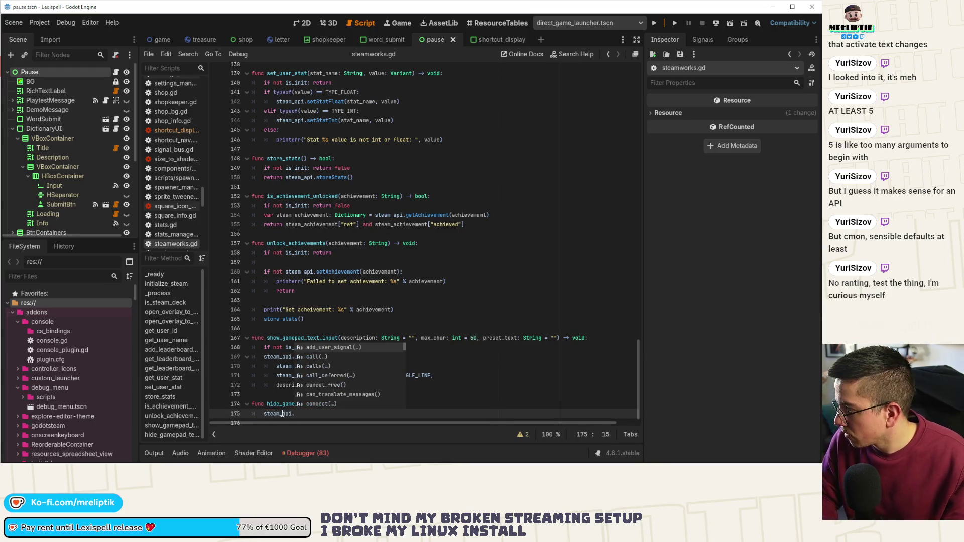
pyautogui.write('dismissG')
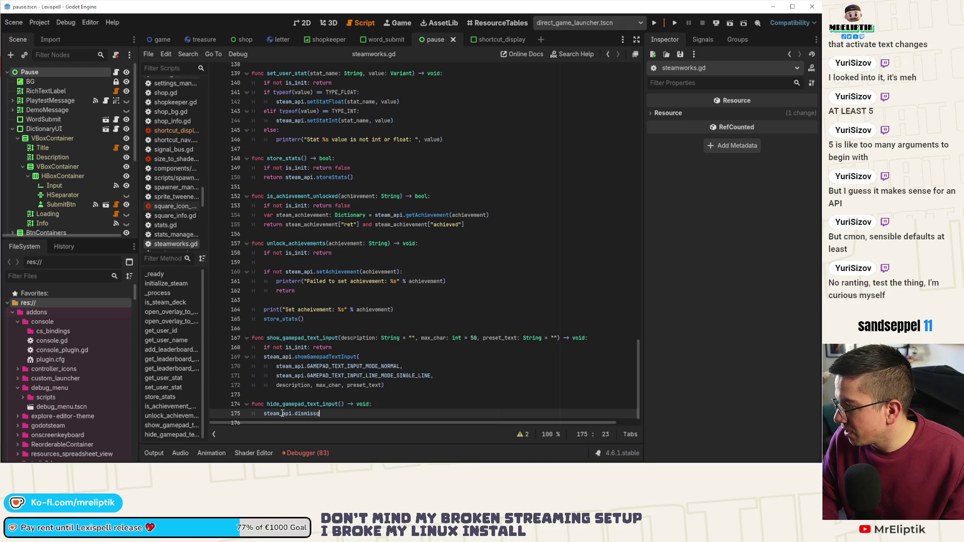
pyautogui.write('amepadTextInput')
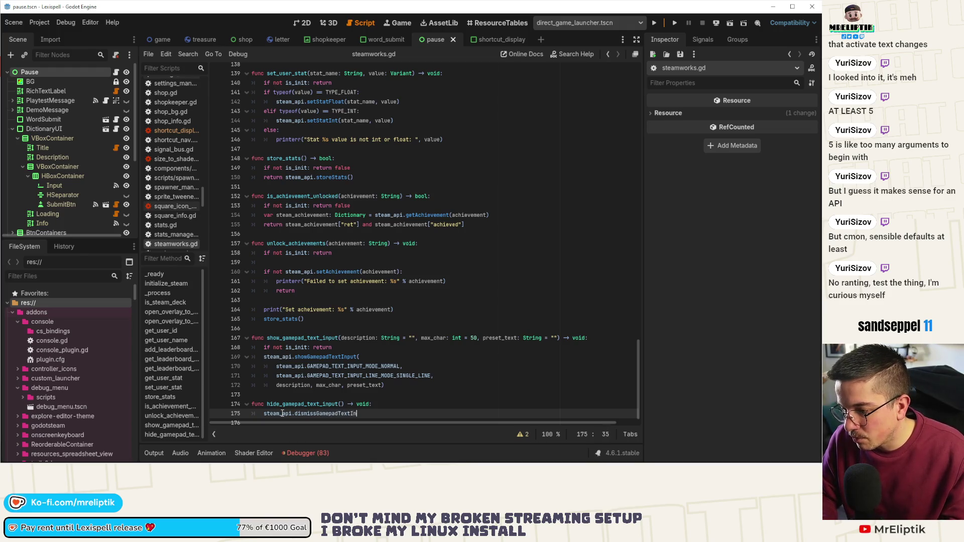
pyautogui.hotkey('ctrl', 's')
pyautogui.write('(')
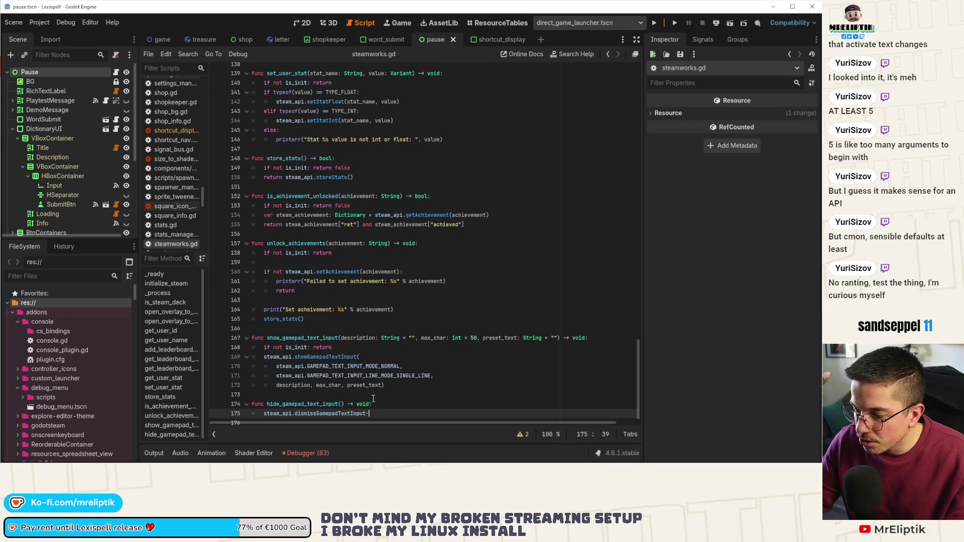
pyautogui.hotkey('ctrl', 's')
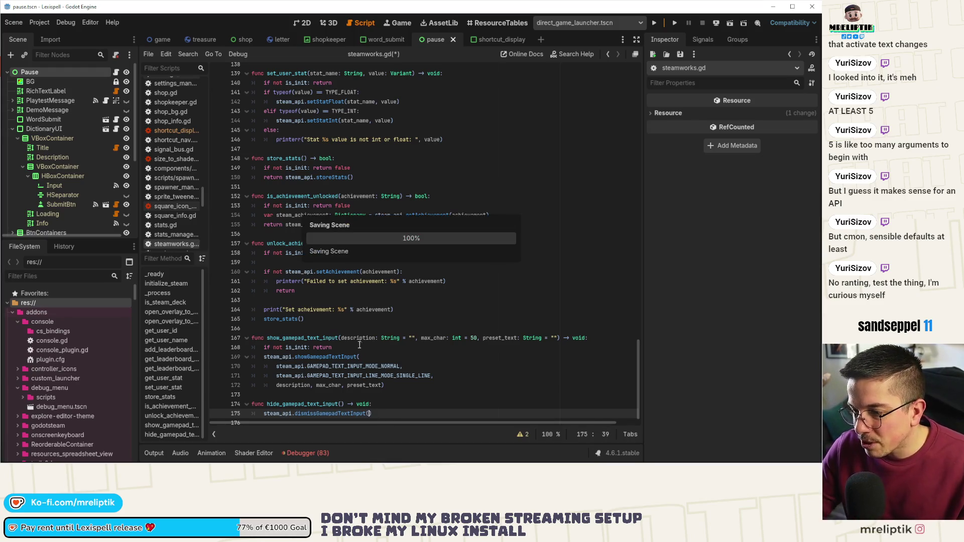
pyautogui.click(663, 23)
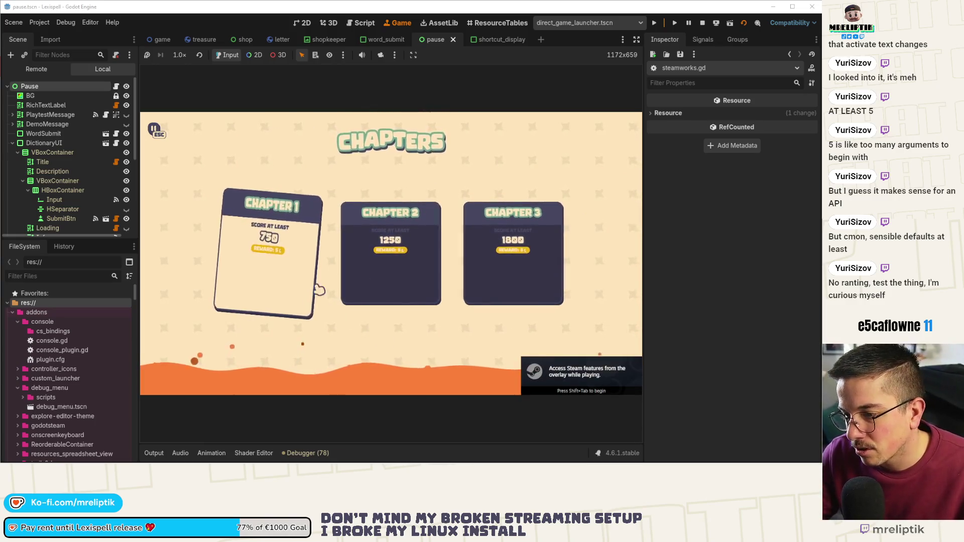
# Step: Enter a chapter and pause it, check the debugger's error list, then resume play
pyautogui.click(320, 290)
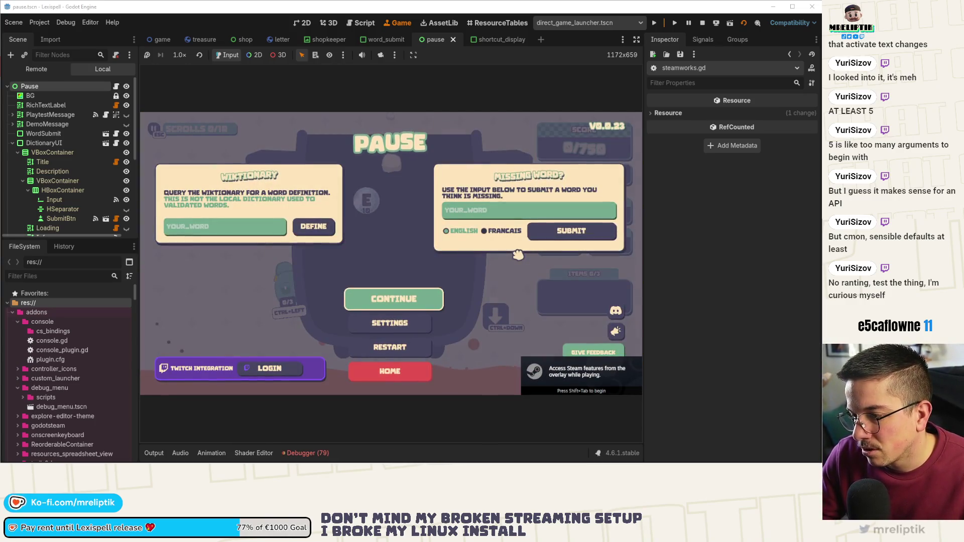
pyautogui.click(308, 455)
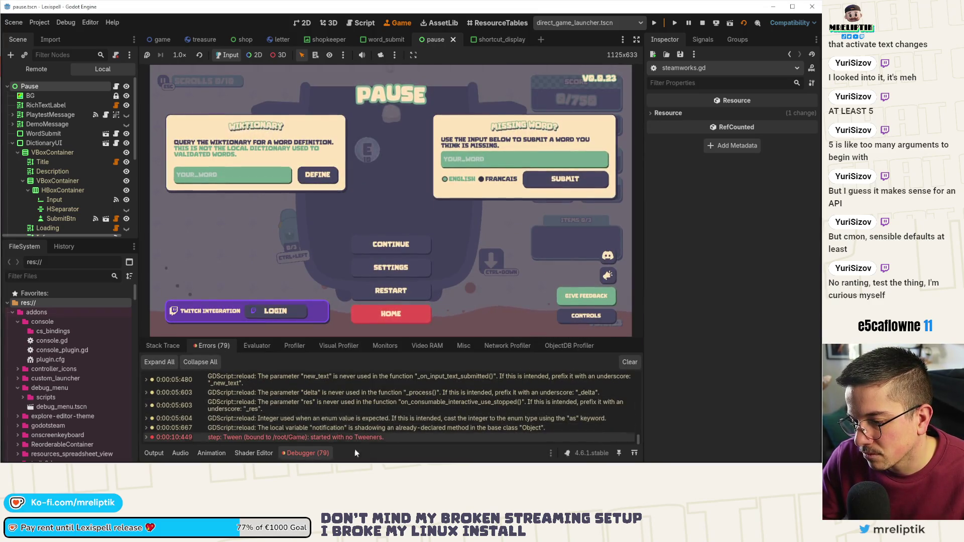
pyautogui.click(307, 453)
pyautogui.click(392, 297)
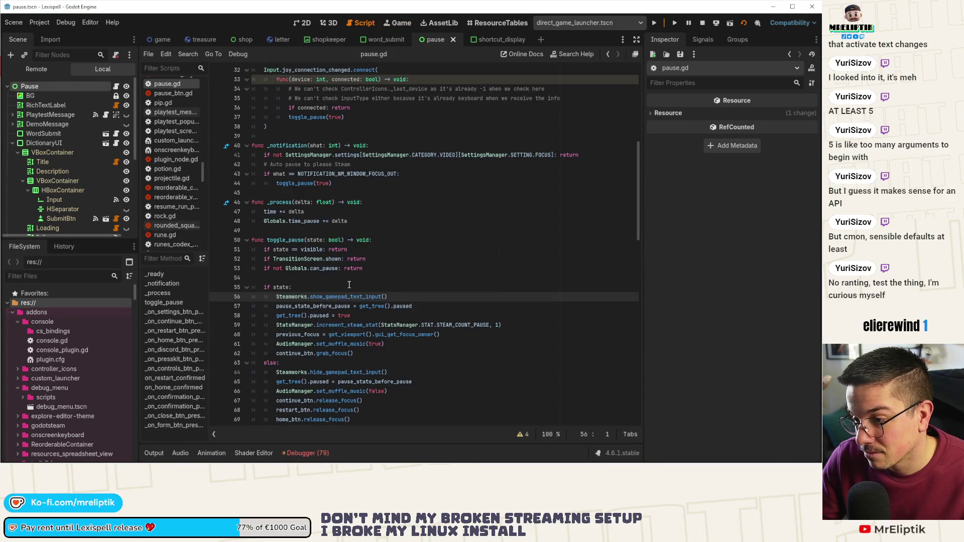
# Step: Set a breakpoint on the show_gamepad_text_input call at pause.gd line 56, then pause the game to hit it
pyautogui.doubleClick(381, 297)
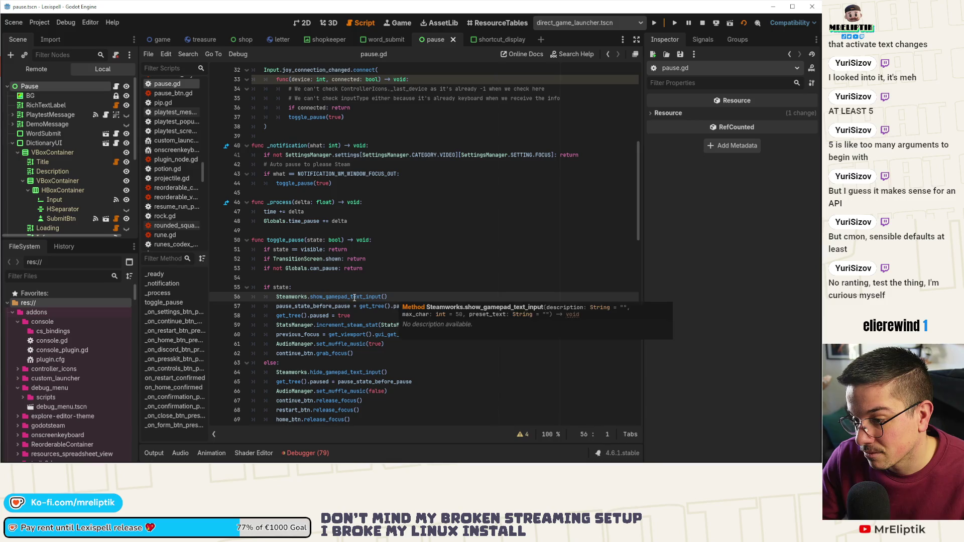
pyautogui.click(220, 299)
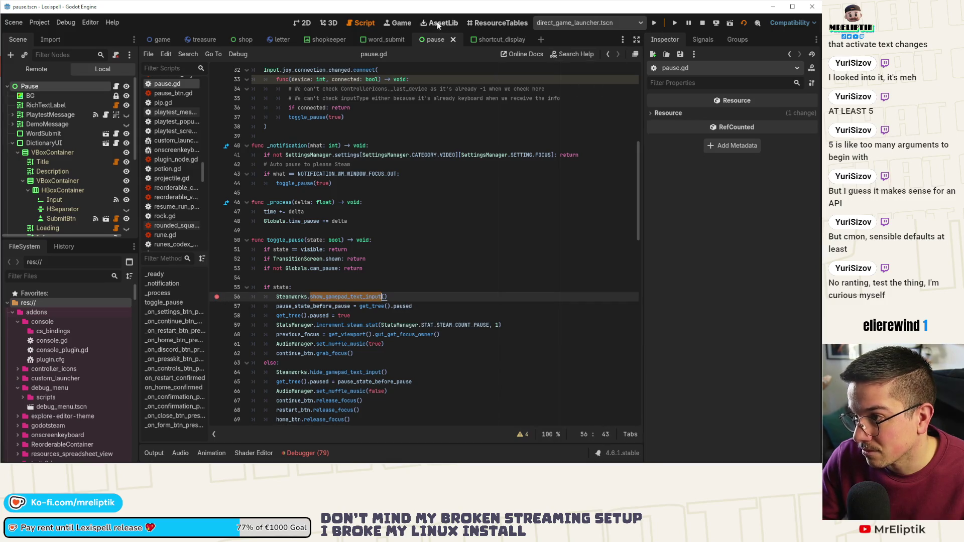
pyautogui.click(399, 23)
pyautogui.press('Escape')
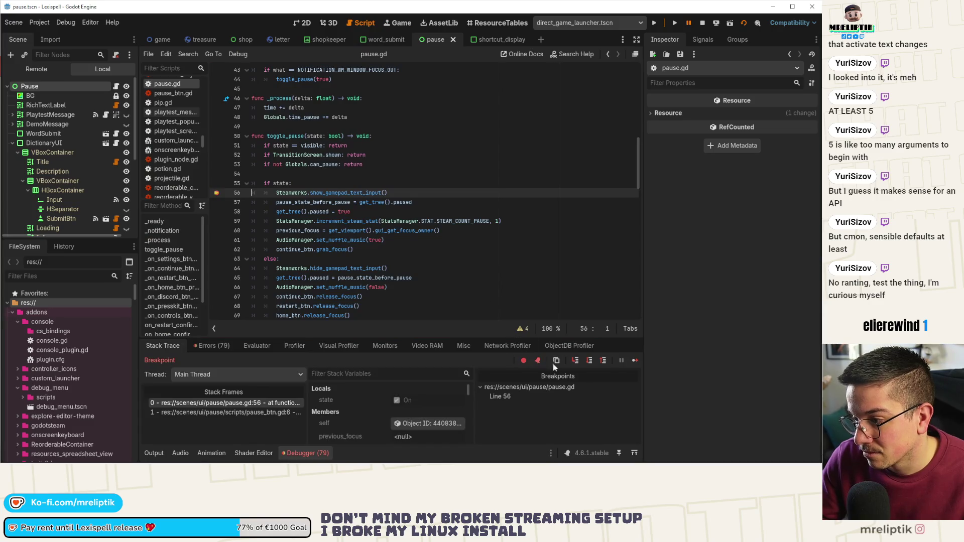
# Step: Step into show_gamepad_text_input, step over a line, step out to pause.gd, and continue execution
pyautogui.click(575, 360)
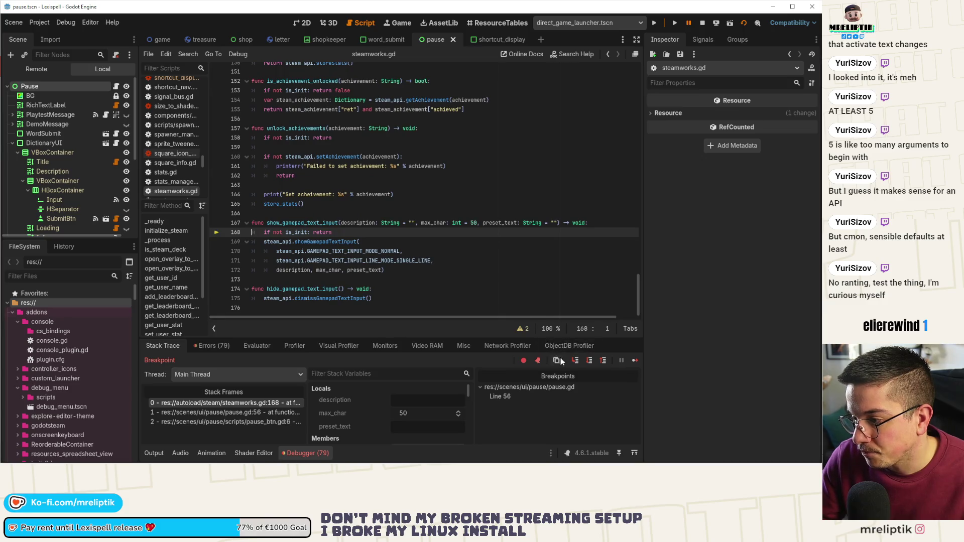
pyautogui.click(586, 360)
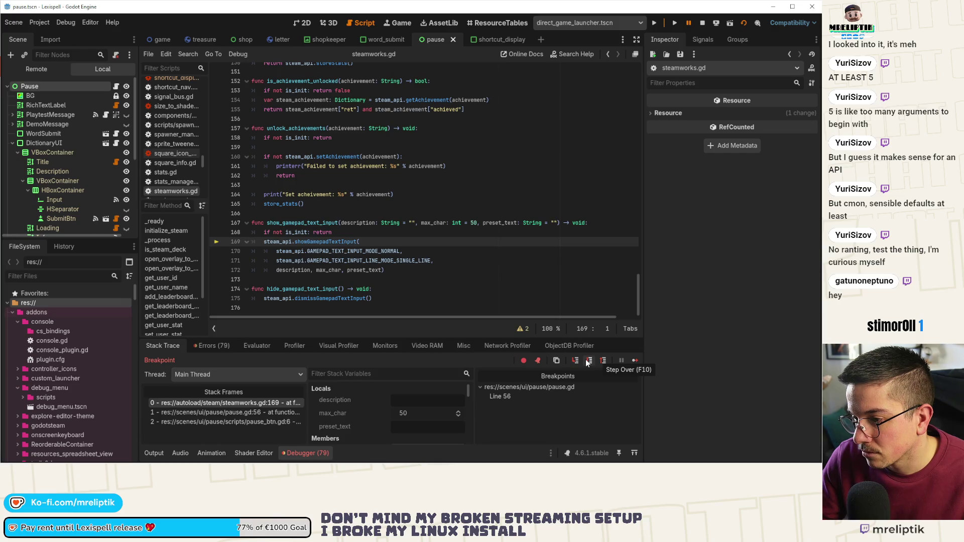
pyautogui.click(585, 359)
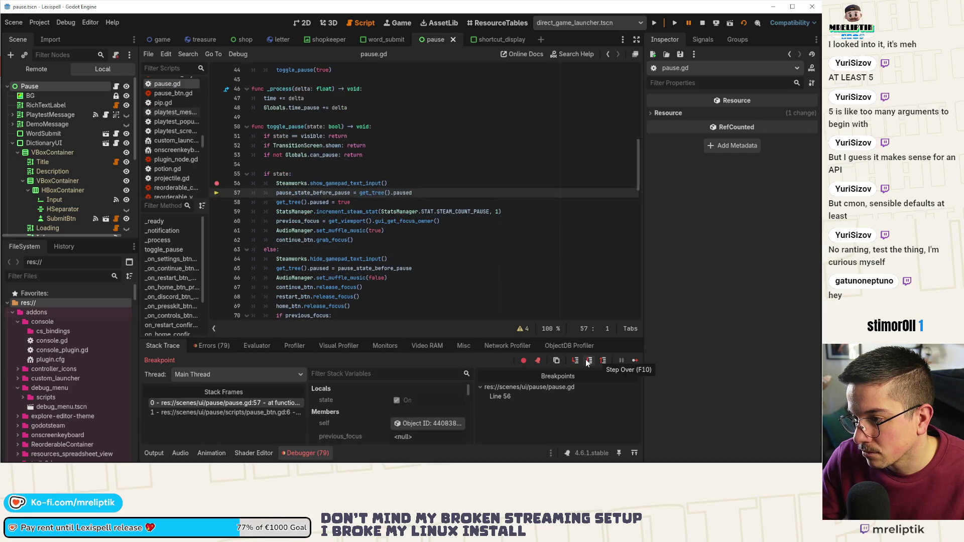
pyautogui.click(636, 361)
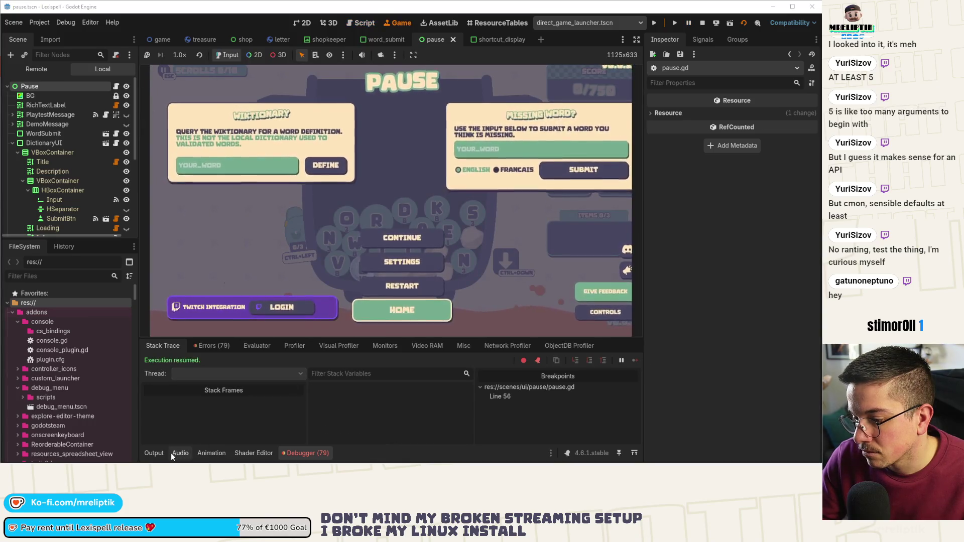
# Step: Collapse the bottom panel, check the game embedding options, and stop the running game
pyautogui.click(171, 453)
pyautogui.click(173, 452)
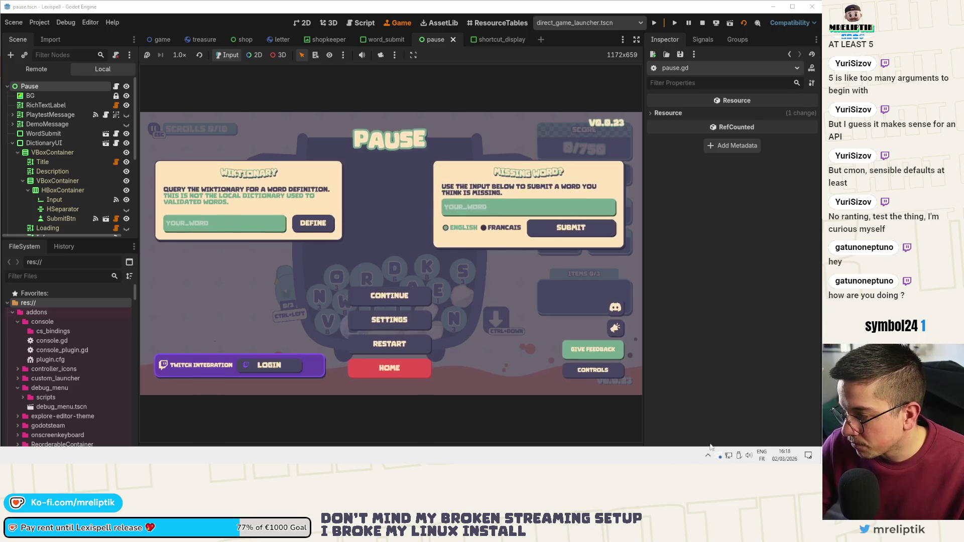
pyautogui.click(708, 454)
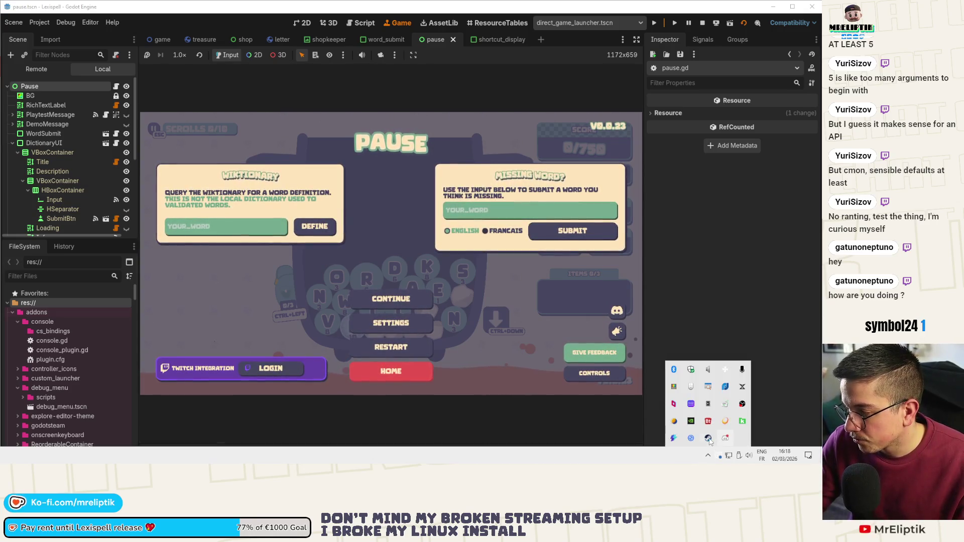
pyautogui.click(708, 438)
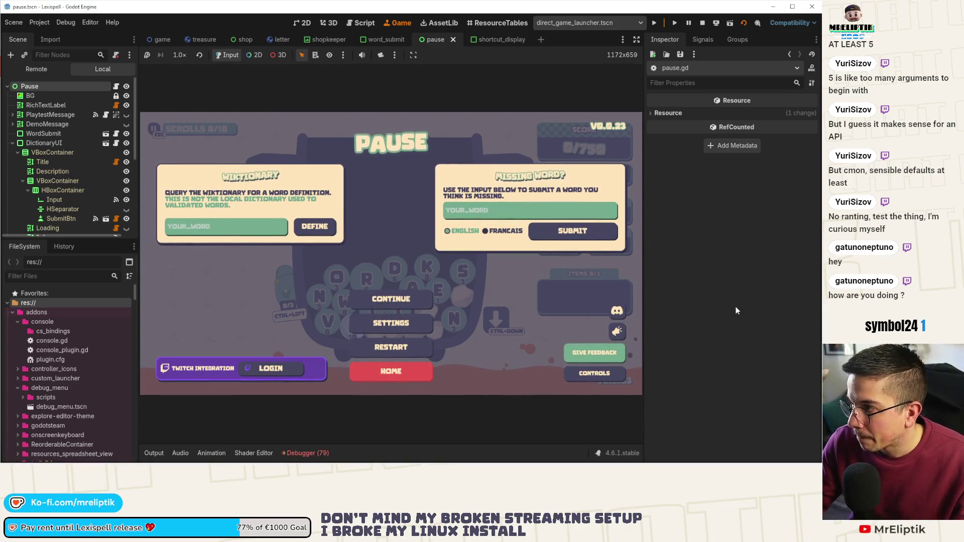
pyautogui.click(417, 56)
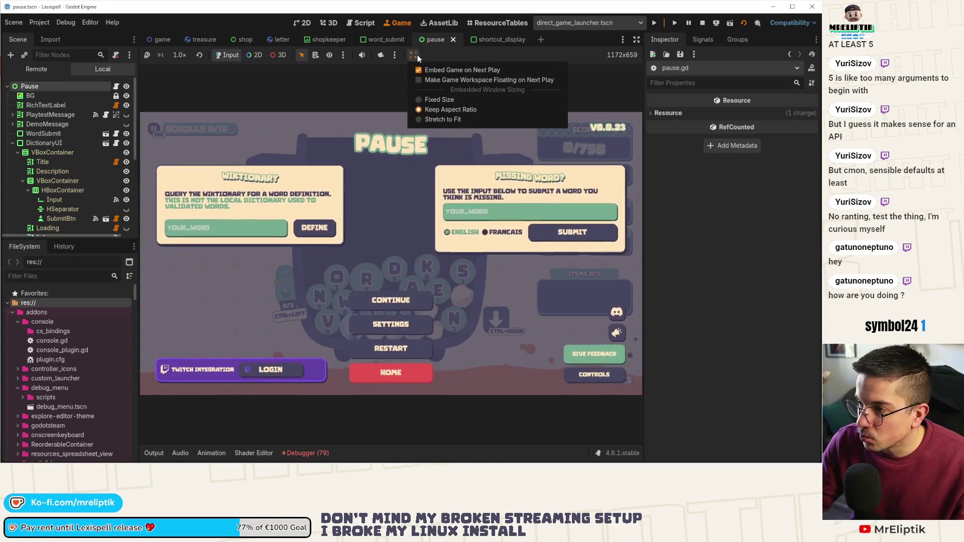
pyautogui.click(702, 22)
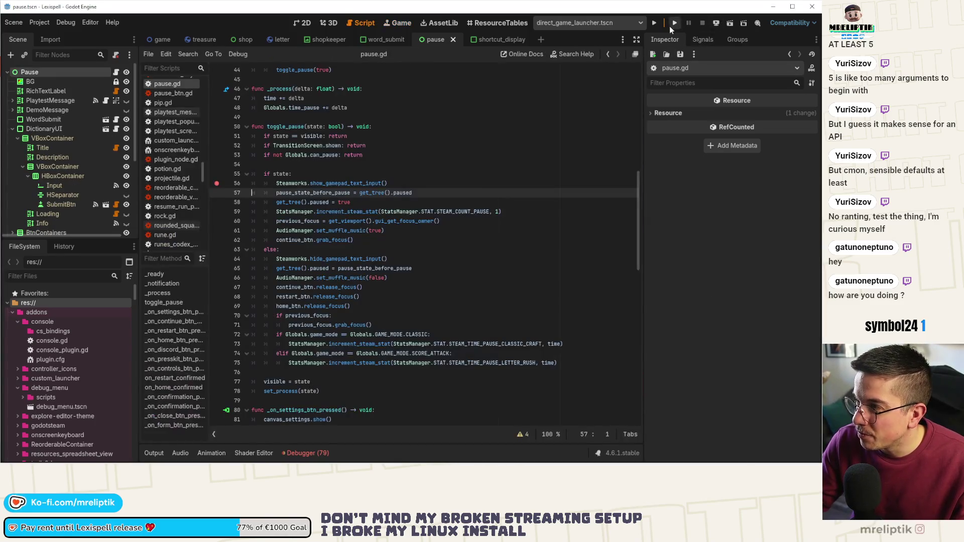
# Step: Relaunch Lexispell, start Chapter 1 and press Esc to halt at pause.gd line 56
pyautogui.click(670, 26)
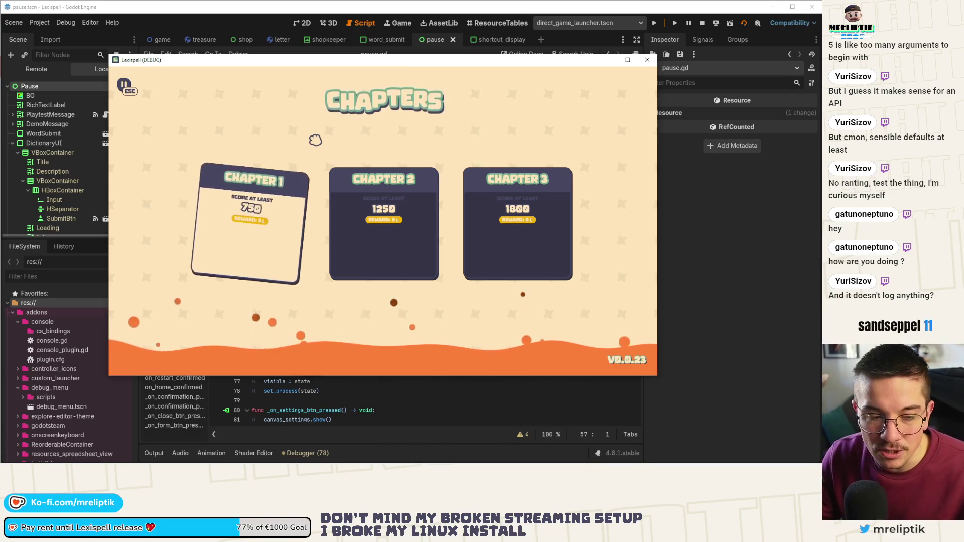
pyautogui.click(253, 262)
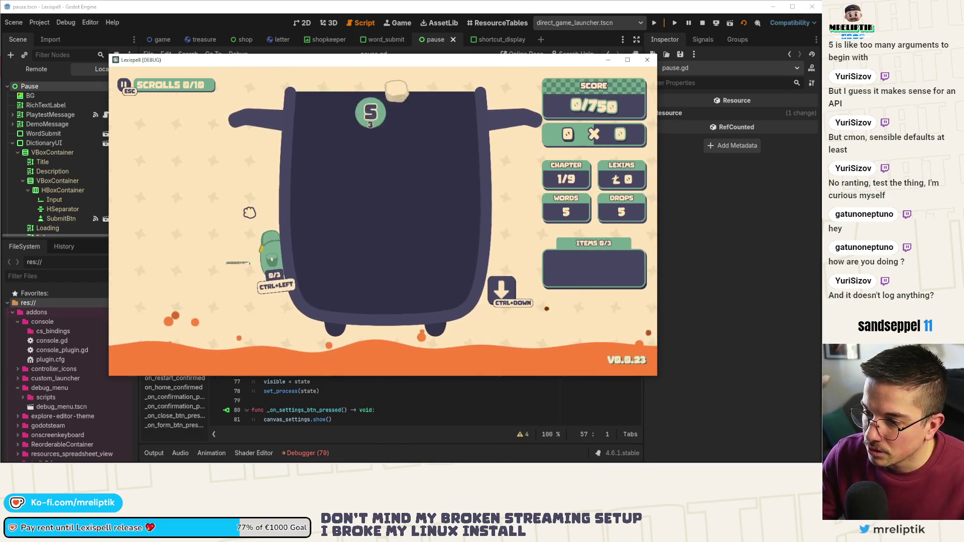
pyautogui.press('Escape')
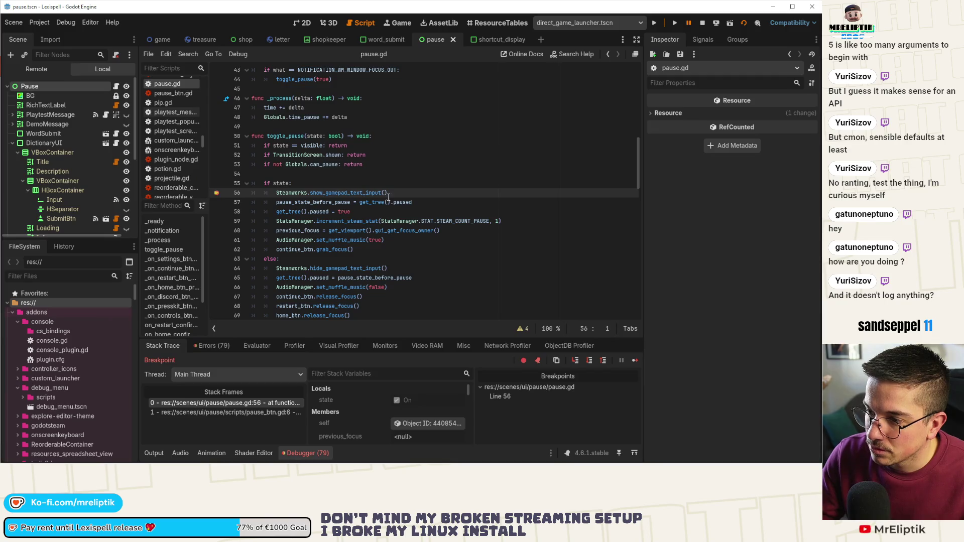
# Step: Step into steamworks.gd's show_gamepad_text_input, inspect the line 168 is_init check, and glance at the Output log
pyautogui.click(575, 361)
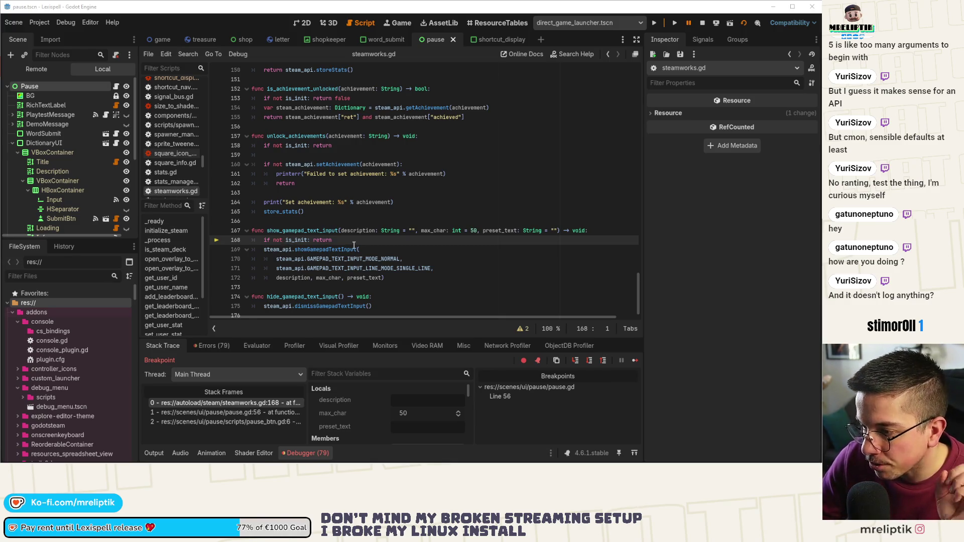
pyautogui.click(355, 245)
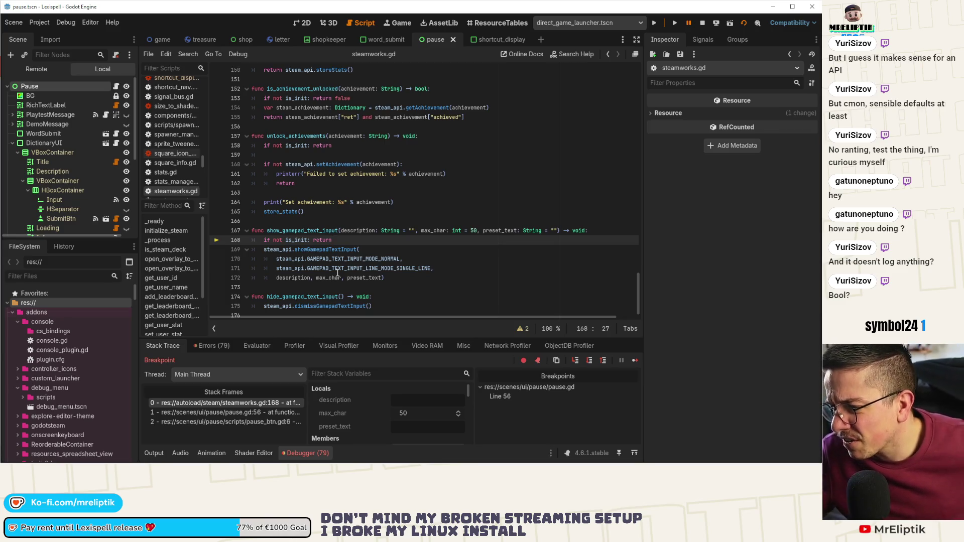
pyautogui.click(152, 453)
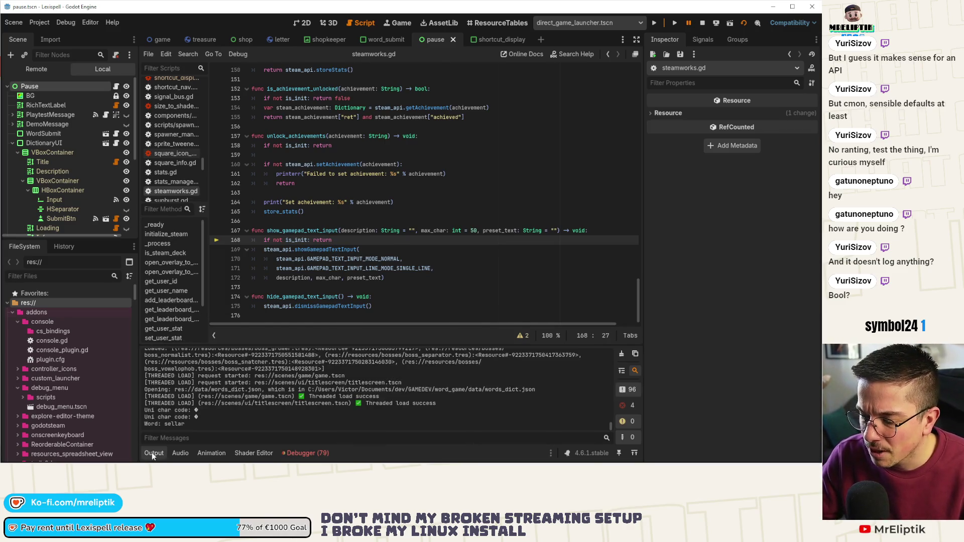
pyautogui.click(151, 453)
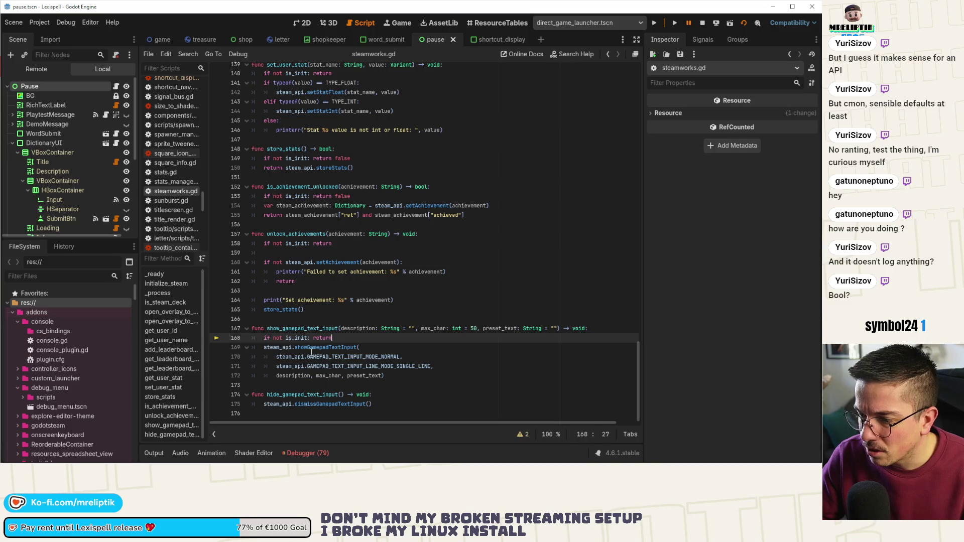
# Step: Rename the showGamepadTextInput call to showFloatingGamepadTextInput and save
pyautogui.doubleClick(355, 347)
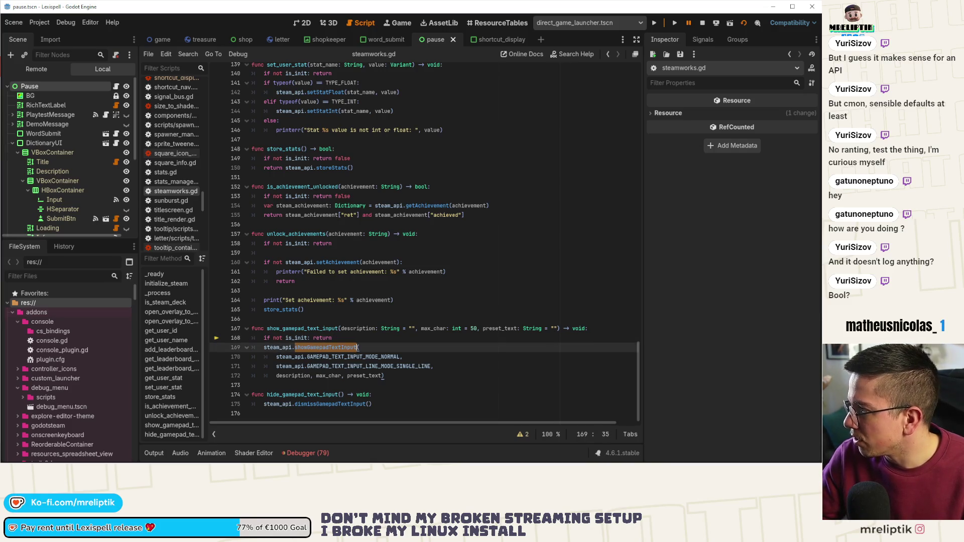
pyautogui.write('showFloatingGamepadTextInput')
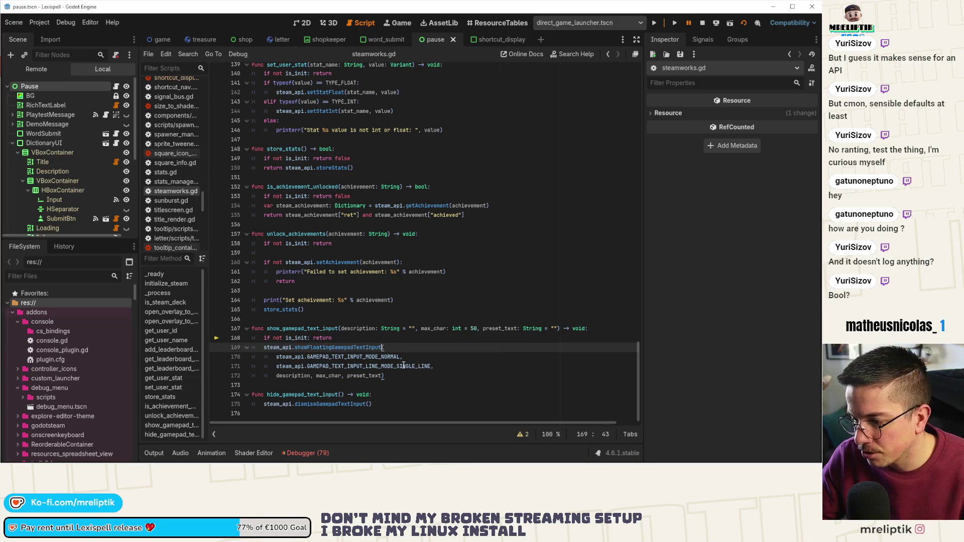
pyautogui.hotkey('ctrl', 's')
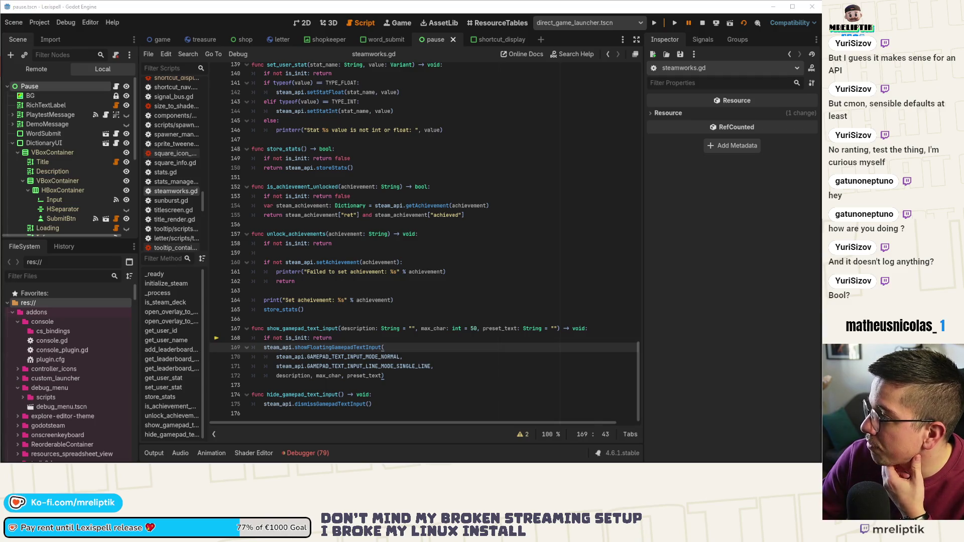
# Step: Add a '300, 800, 500, 300,' argument line to the call, save, and relaunch the game
pyautogui.click(366, 357)
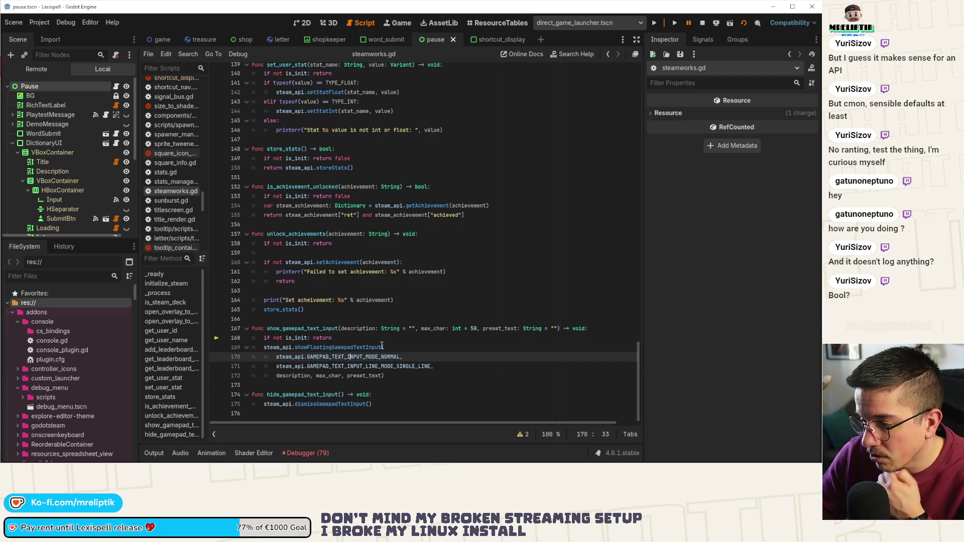
pyautogui.click(446, 363)
pyautogui.press('Return')
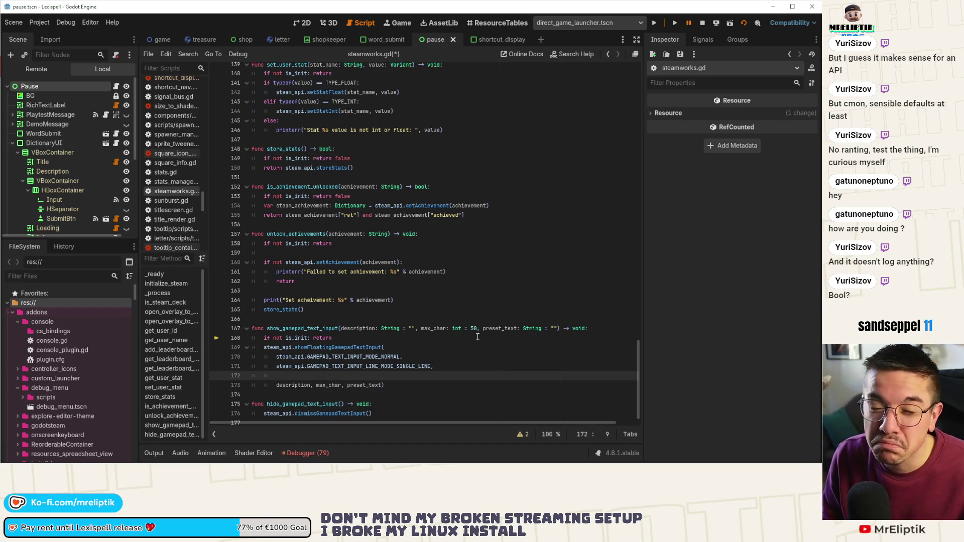
pyautogui.write('300,')
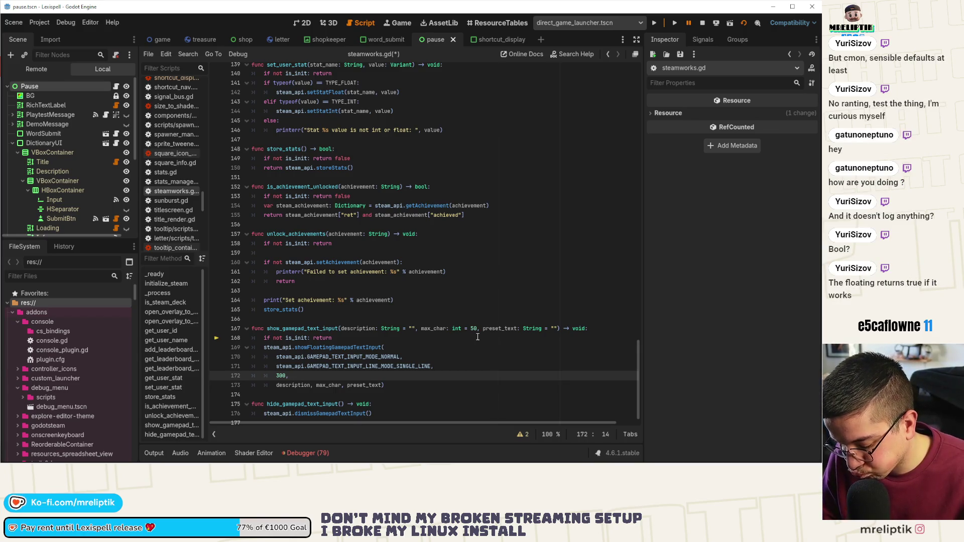
pyautogui.write('1500')
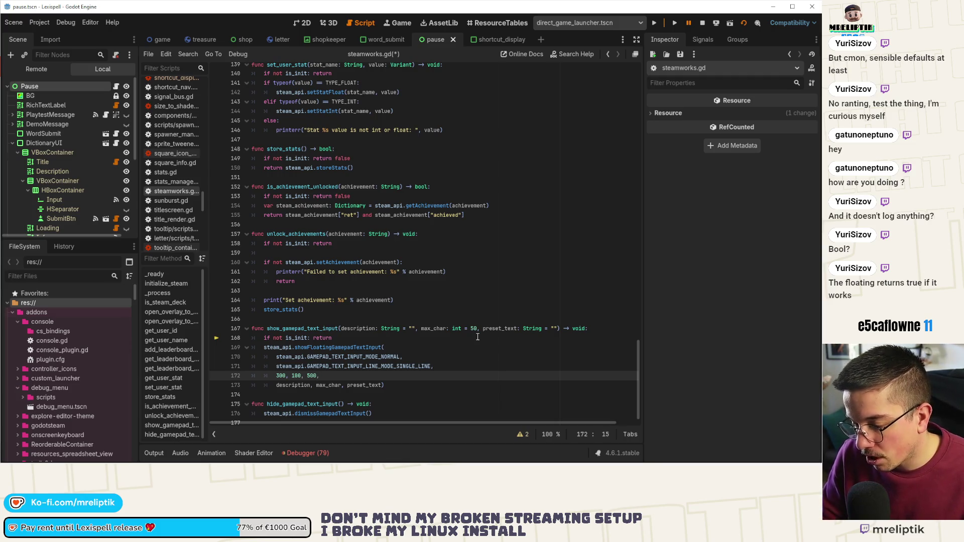
pyautogui.press('BackSpace')
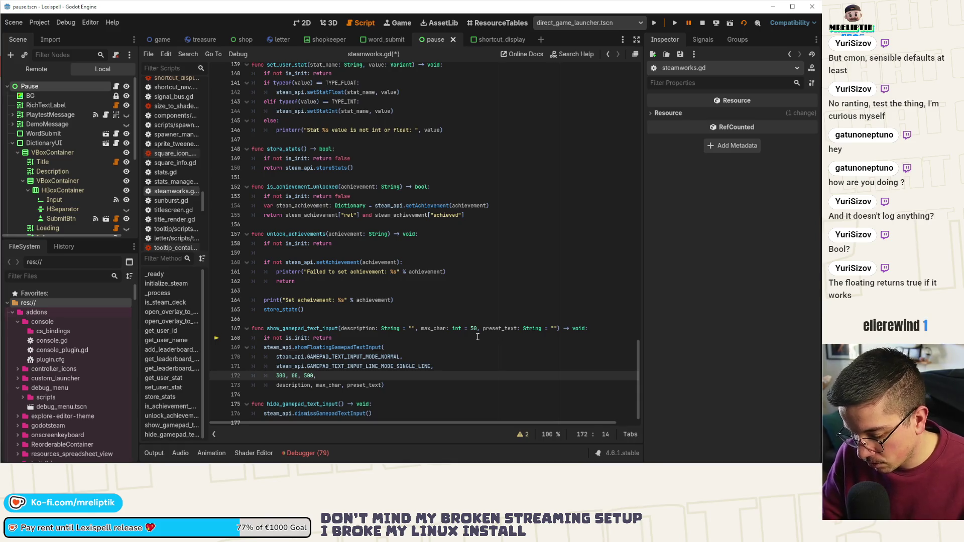
pyautogui.write('8,')
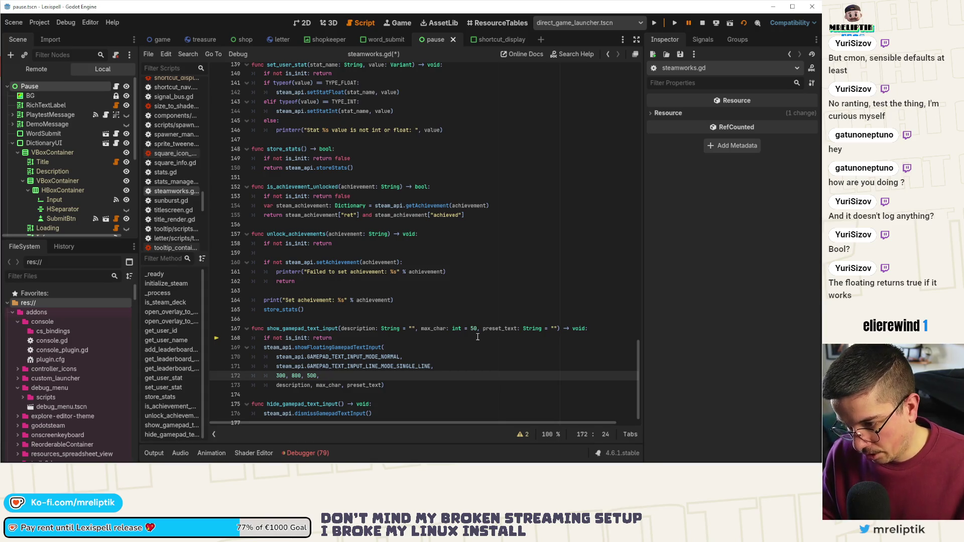
pyautogui.hotkey('ctrl', 's')
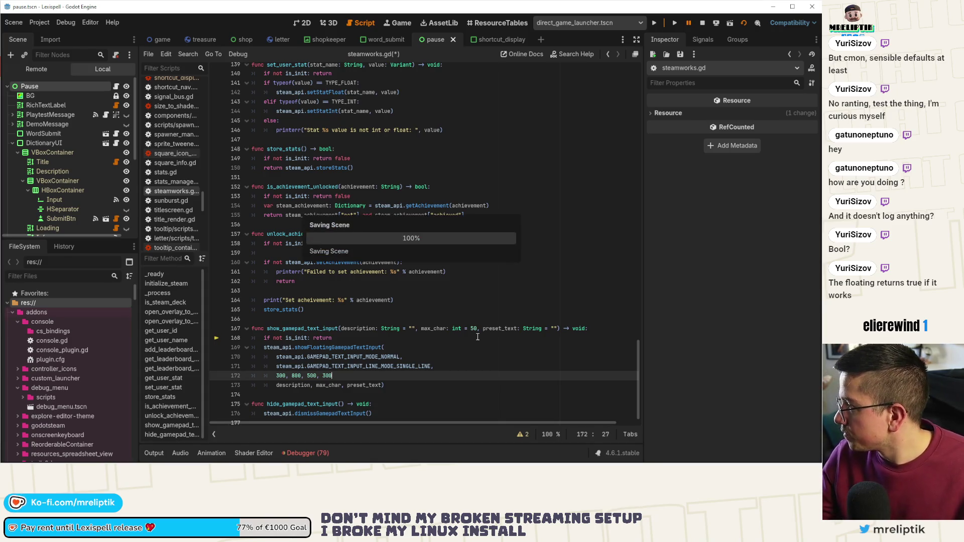
pyautogui.write(',')
pyautogui.hotkey('ctrl', 's')
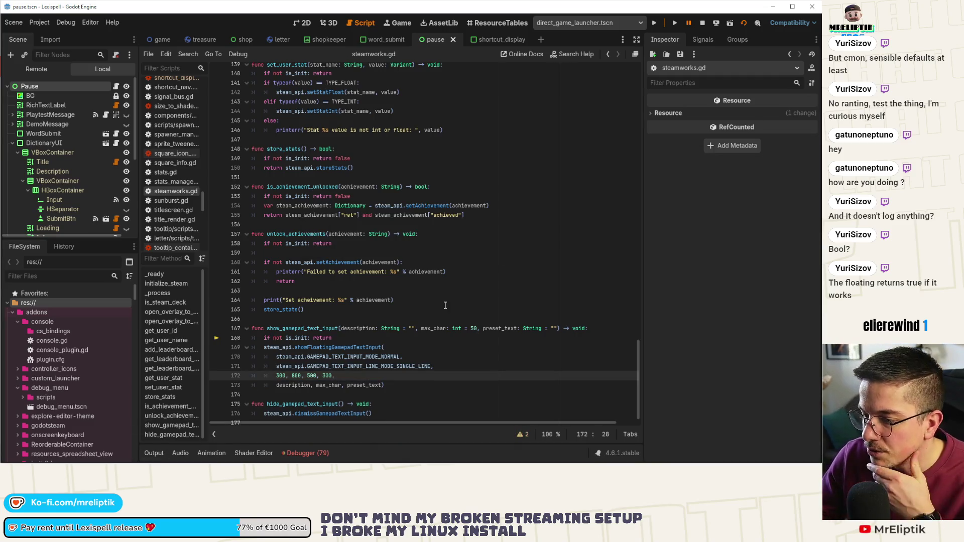
pyautogui.click(321, 309)
pyautogui.click(674, 23)
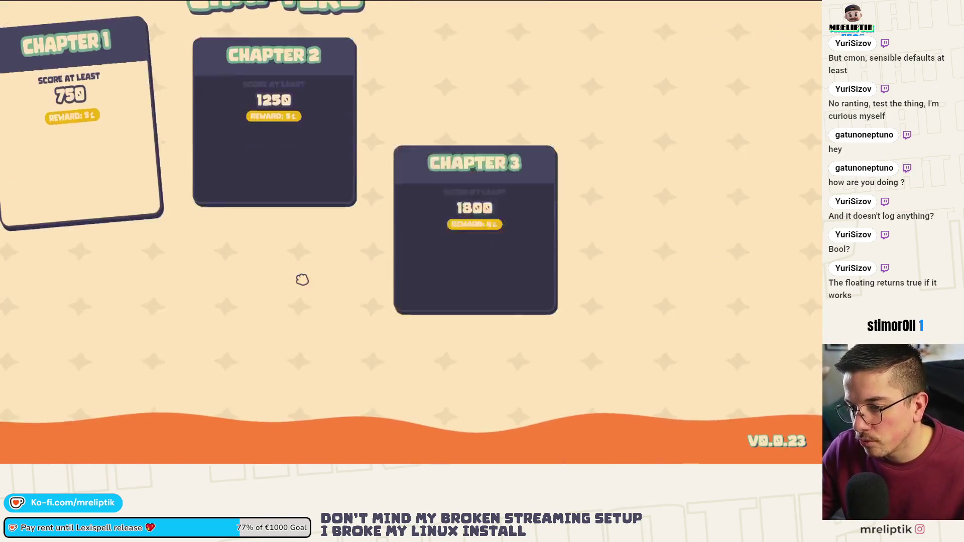
# Step: Pause the game and continue past the breakpoint to reveal the expected-5-arguments Invalid call error
pyautogui.press('Escape')
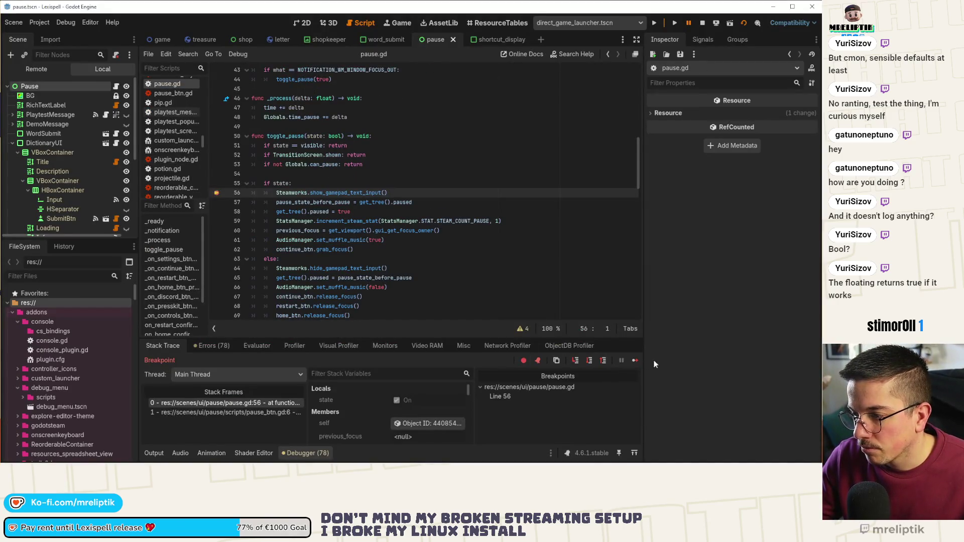
pyautogui.click(631, 360)
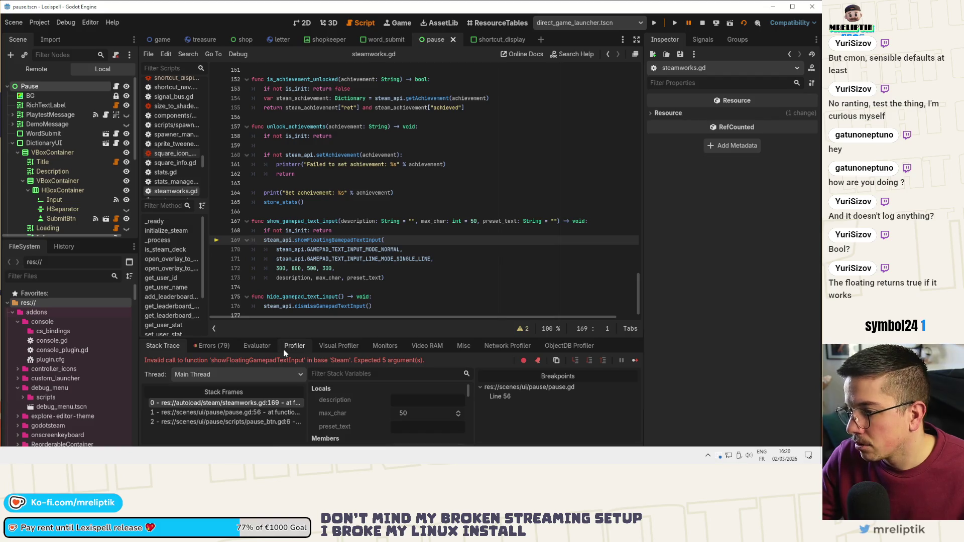
pyautogui.click(366, 259)
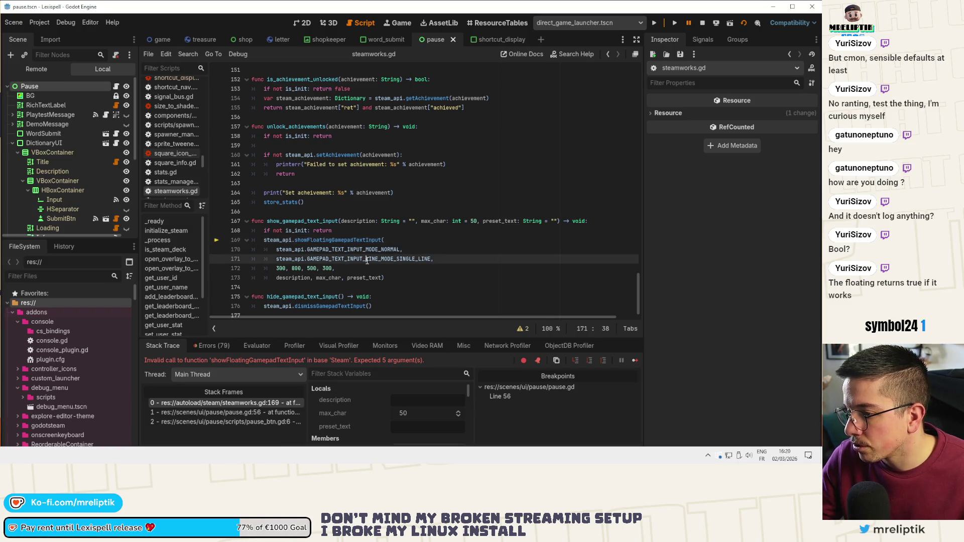
# Step: Delete the LINE_MODE_SINGLE_LINE line and description, max_char, preset_text arguments, save, and run with F5
pyautogui.hotkey('ctrl', 'd')
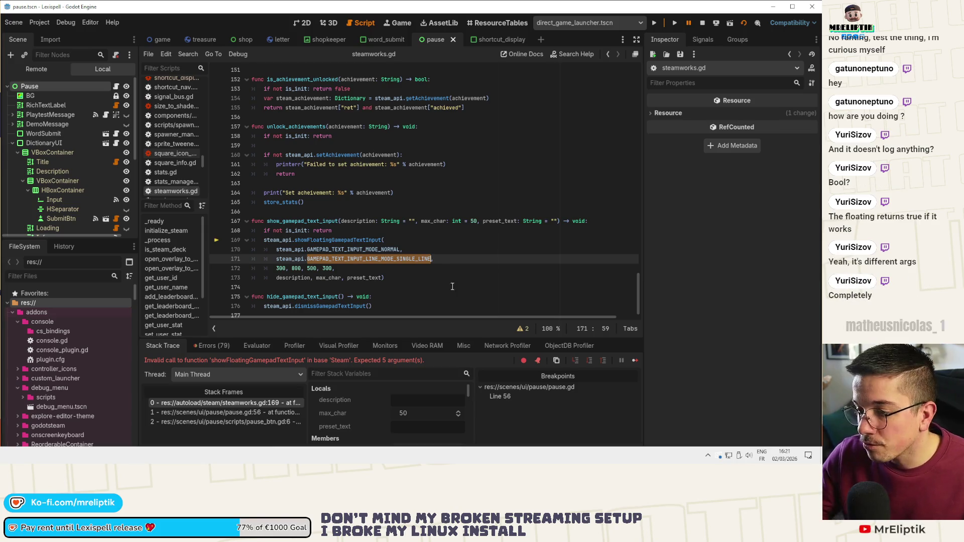
pyautogui.click(384, 277)
pyautogui.hotkey('ctrl', 'shift', 'Left')
pyautogui.hotkey('ctrl', 'shift', 'Left')
pyautogui.hotkey('ctrl', 'shift', 'Left')
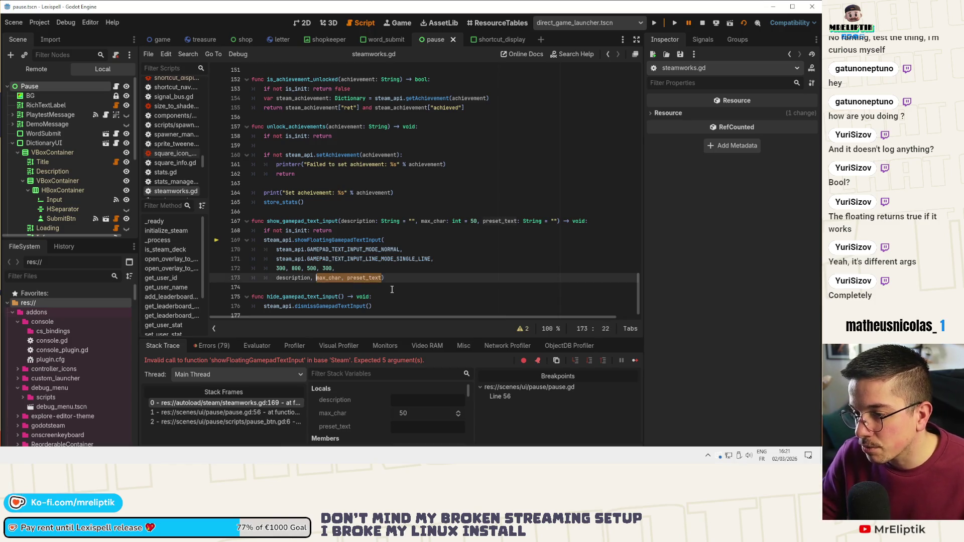
pyautogui.press('BackSpace')
pyautogui.press('BackSpace')
pyautogui.press('BackSpace')
pyautogui.press('Up')
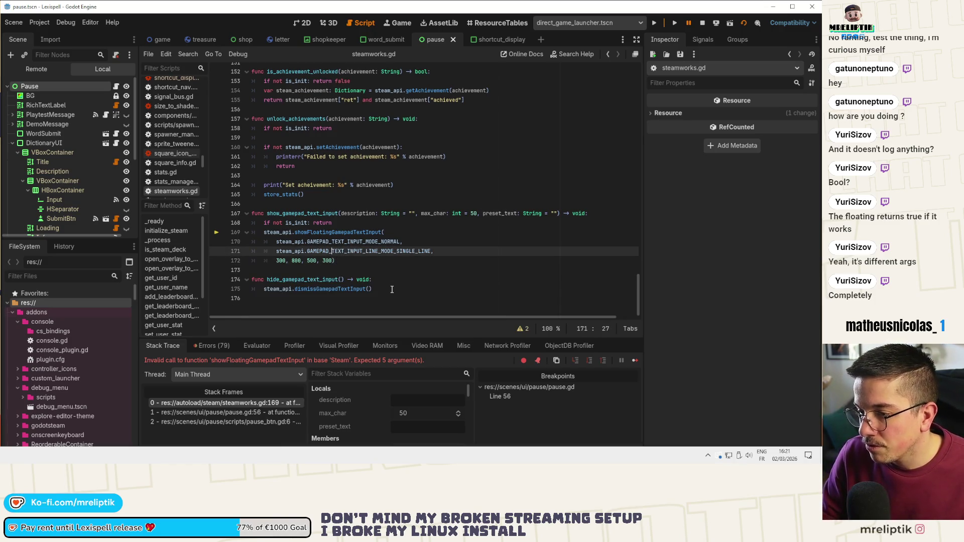
pyautogui.hotkey('ctrl', 'Left')
pyautogui.hotkey('ctrl', 'Left')
pyautogui.hotkey('shift', 'Home')
pyautogui.hotkey('shift', 'Home')
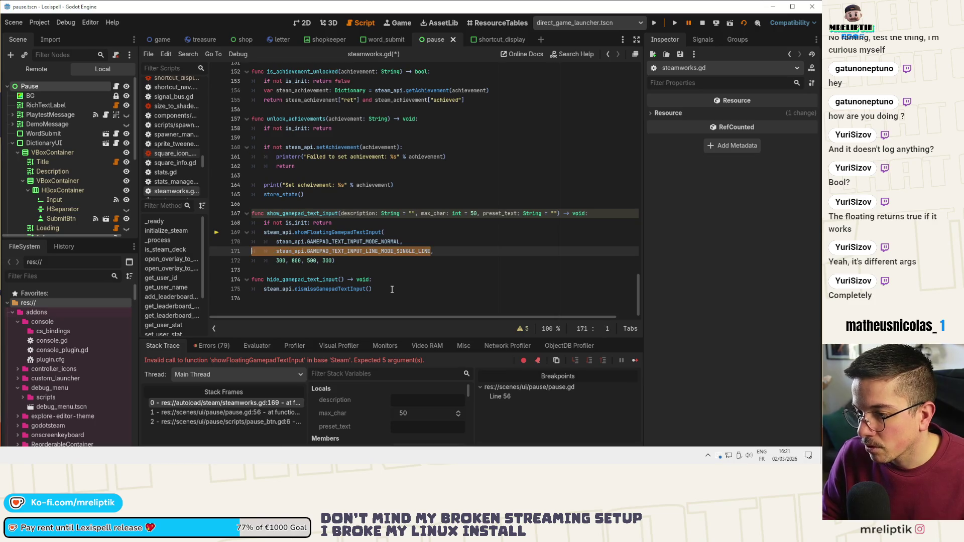
pyautogui.press('BackSpace')
pyautogui.press('BackSpace')
pyautogui.hotkey('ctrl', 's')
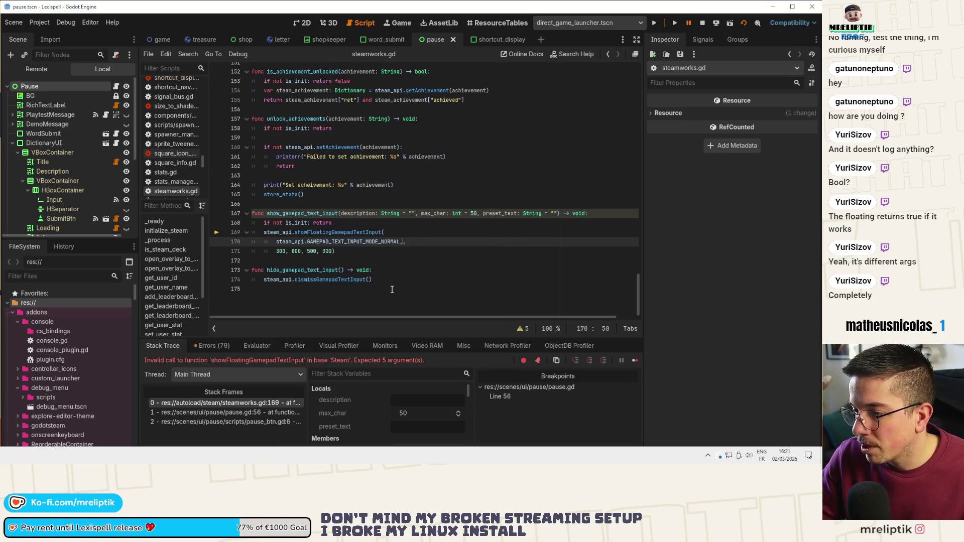
pyautogui.press('F5')
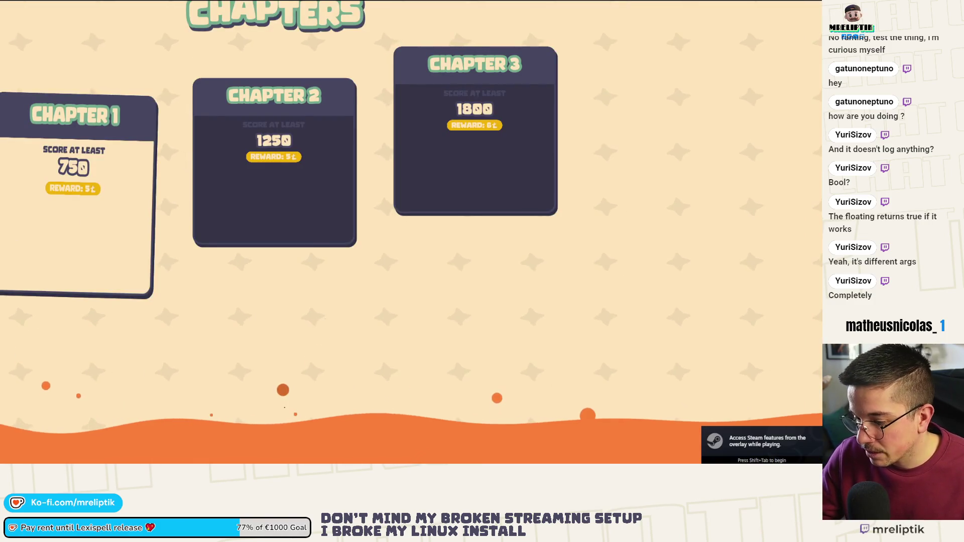
# Step: Cancel the game's exit prompt, switch it to windowed display over the editor, and stop it
pyautogui.hotkey('alt', 'Tab')
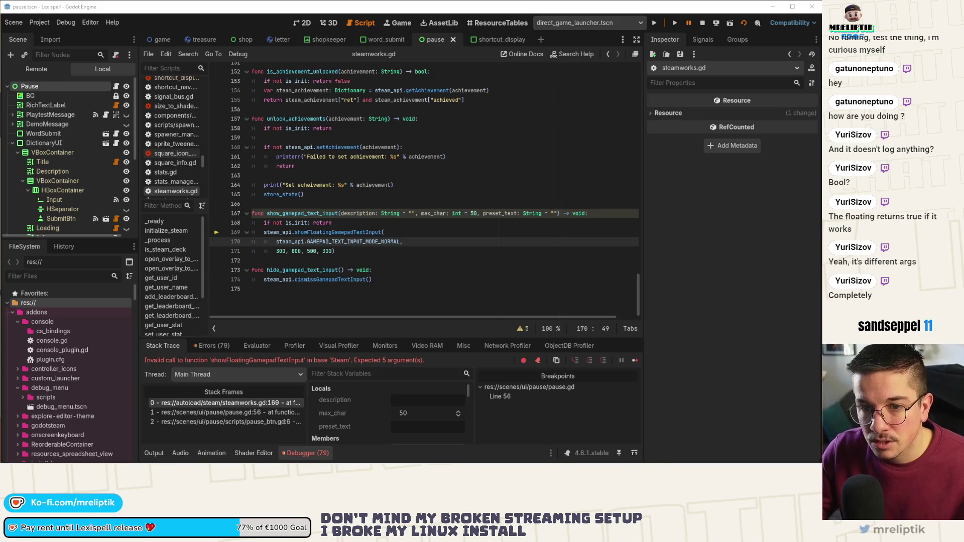
pyautogui.click(278, 233)
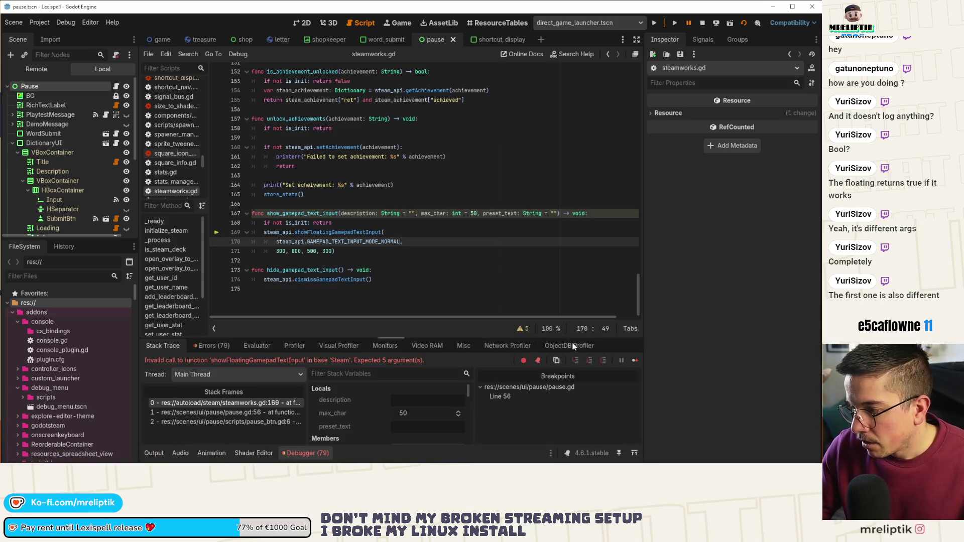
pyautogui.click(635, 361)
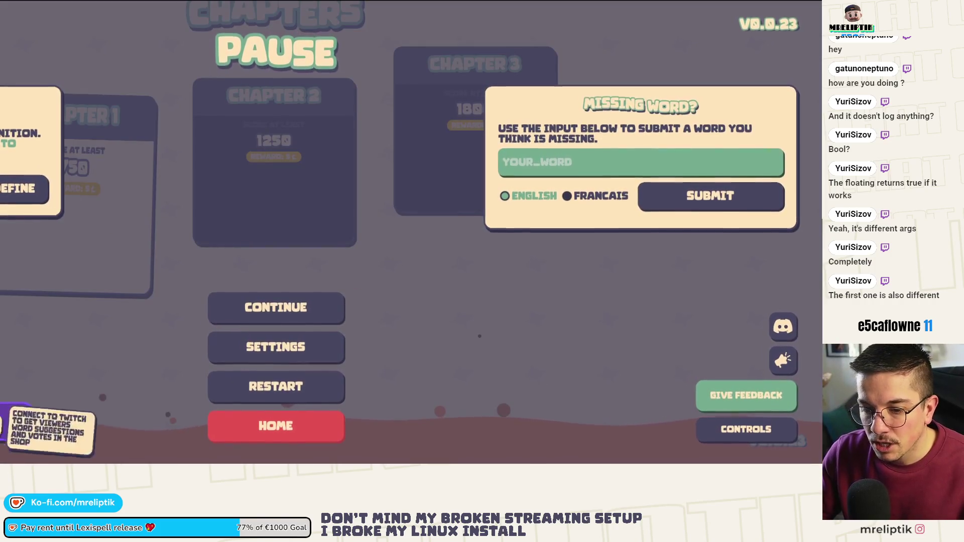
pyautogui.click(254, 347)
pyautogui.click(452, 146)
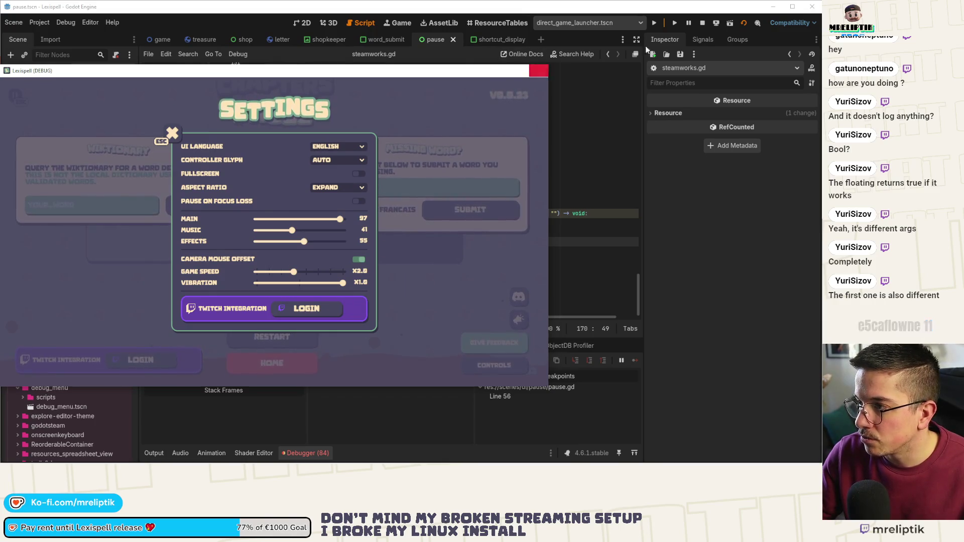
pyautogui.click(538, 70)
# Step: Relaunch, pause to hit the line 56 breakpoint, step in and resume, then close the pause menu
pyautogui.click(654, 23)
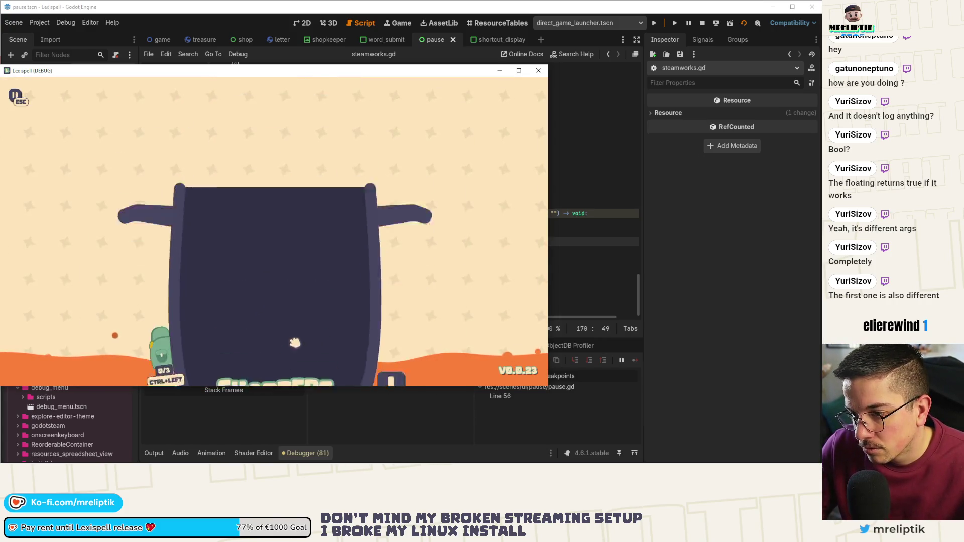
pyautogui.press('Escape')
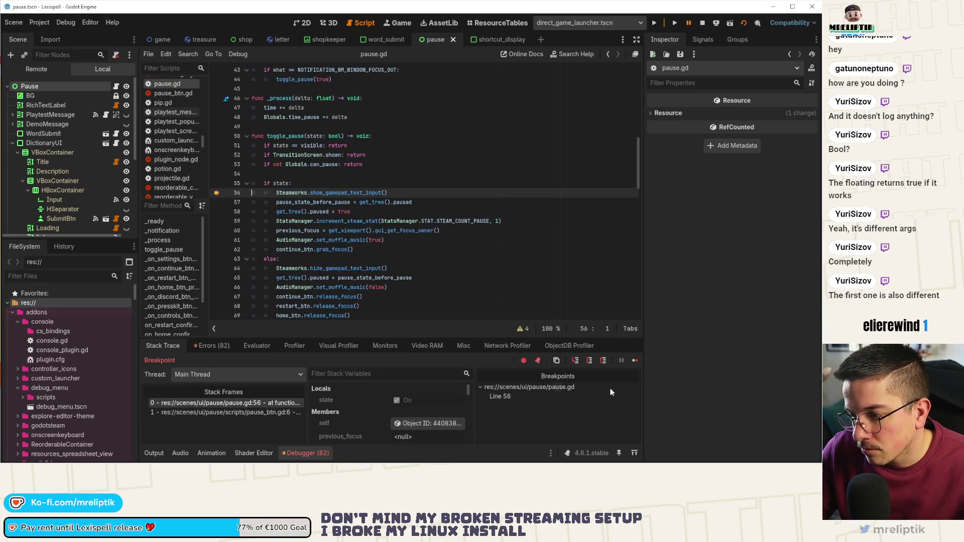
pyautogui.click(576, 361)
pyautogui.click(635, 360)
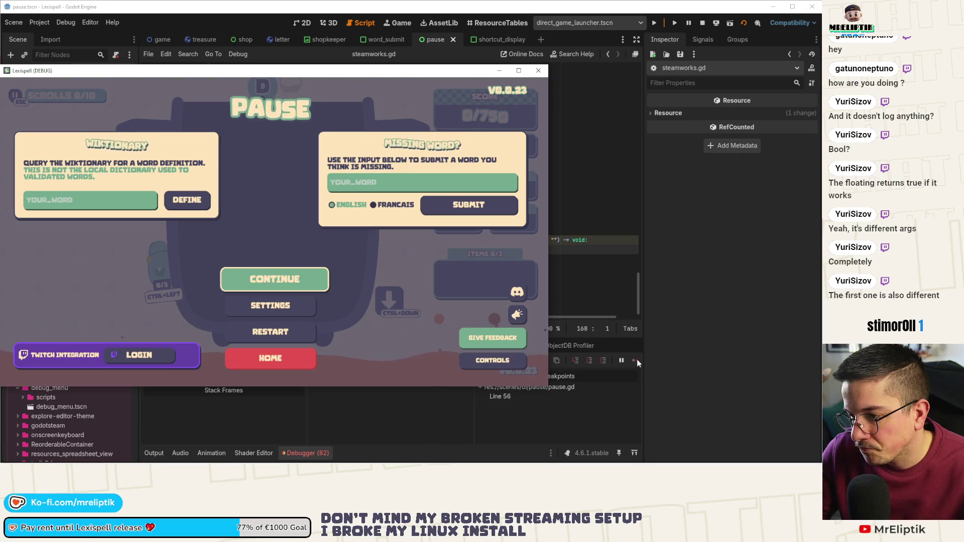
pyautogui.click(282, 279)
pyautogui.click(364, 413)
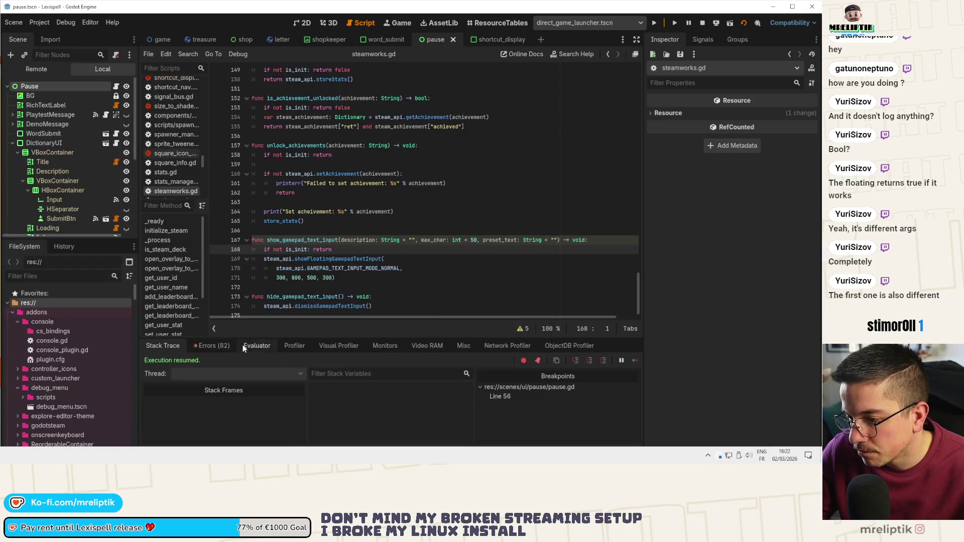
# Step: Review the debugger error list and navigate steamworks.gd to the show_gamepad_text_input function
pyautogui.click(212, 345)
pyautogui.scroll(-5, 639, 429)
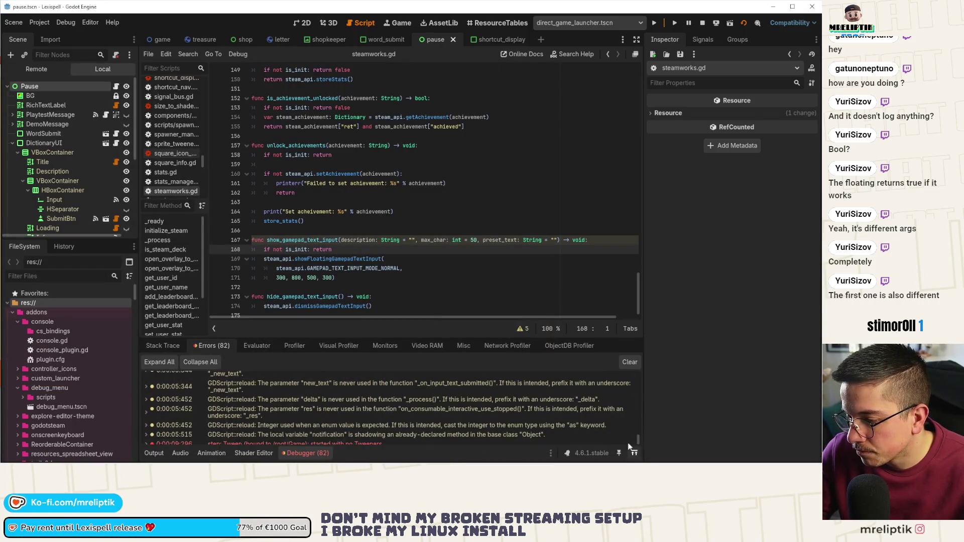
pyautogui.click(311, 260)
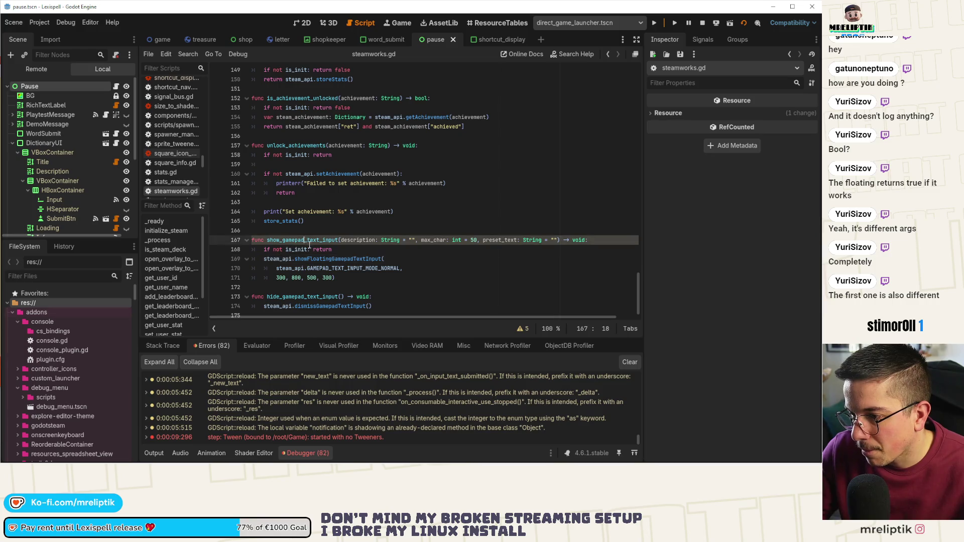
pyautogui.doubleClick(312, 260)
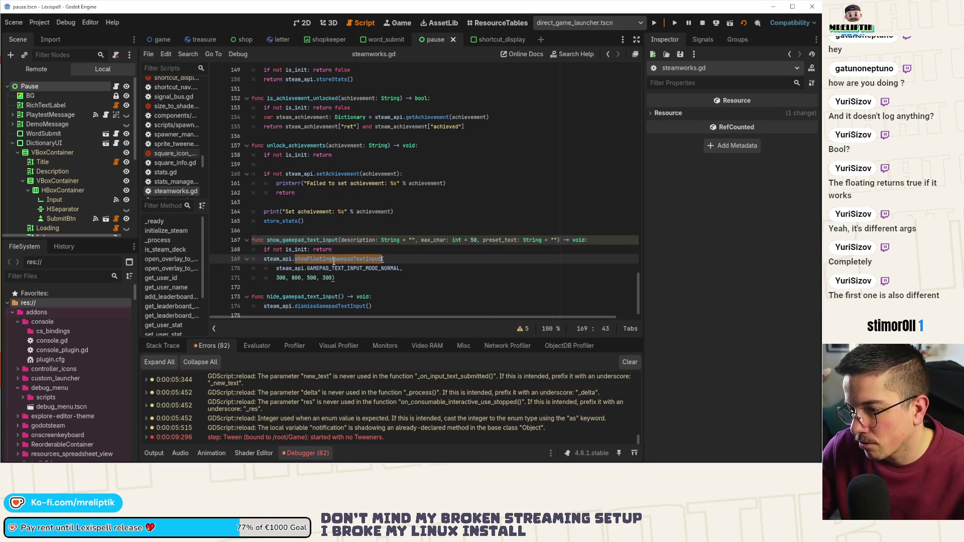
pyautogui.click(325, 259)
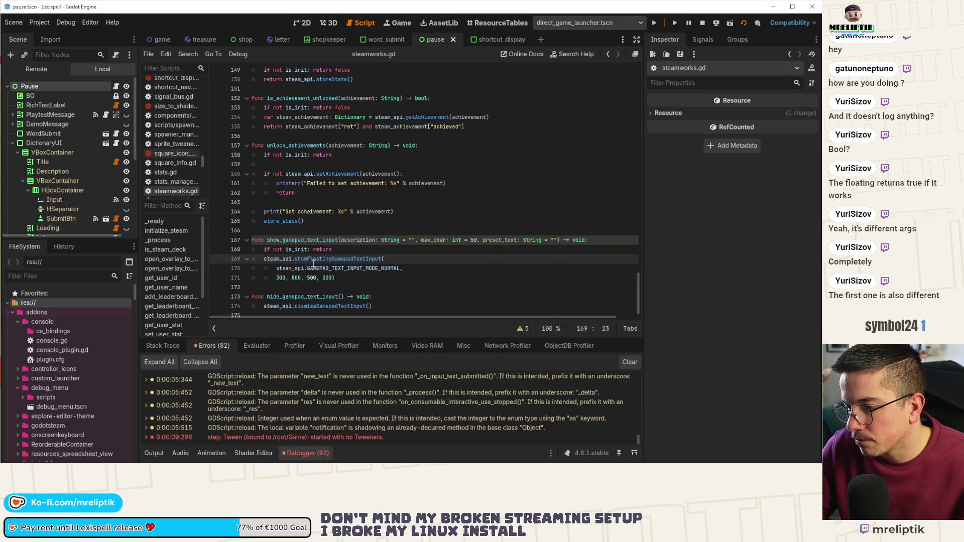
pyautogui.keyDown('ctrl'); pyautogui.click(282, 262); pyautogui.keyUp('ctrl')
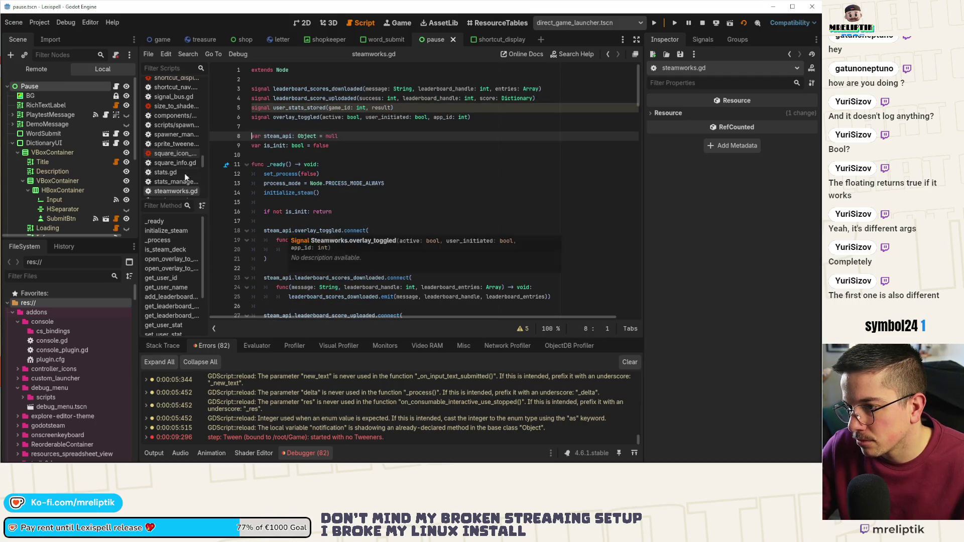
pyautogui.click(154, 453)
pyautogui.scroll(-1, 241, 356)
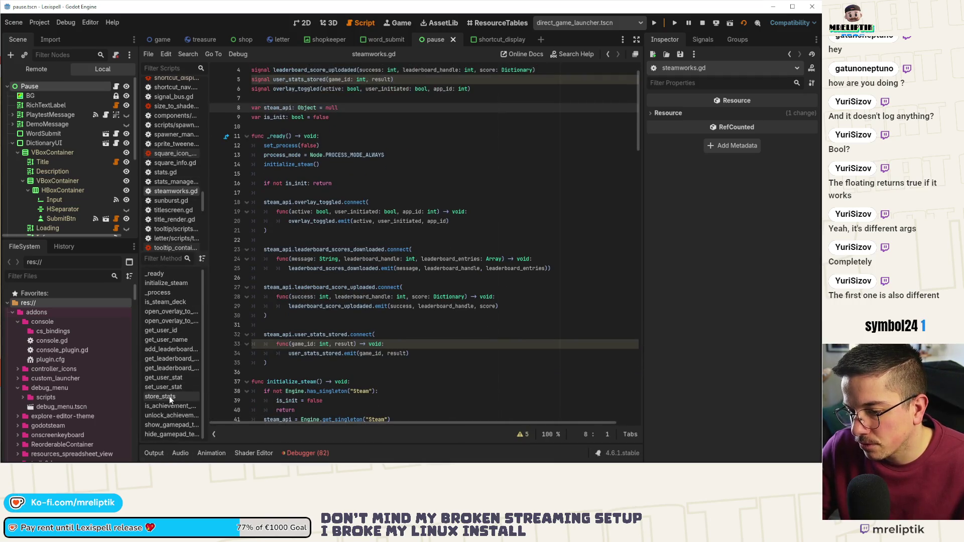
pyautogui.click(161, 425)
# Step: Make show_gamepad_text_input return bool: return the floating call's result, return false early, and save
pyautogui.doubleClick(579, 338)
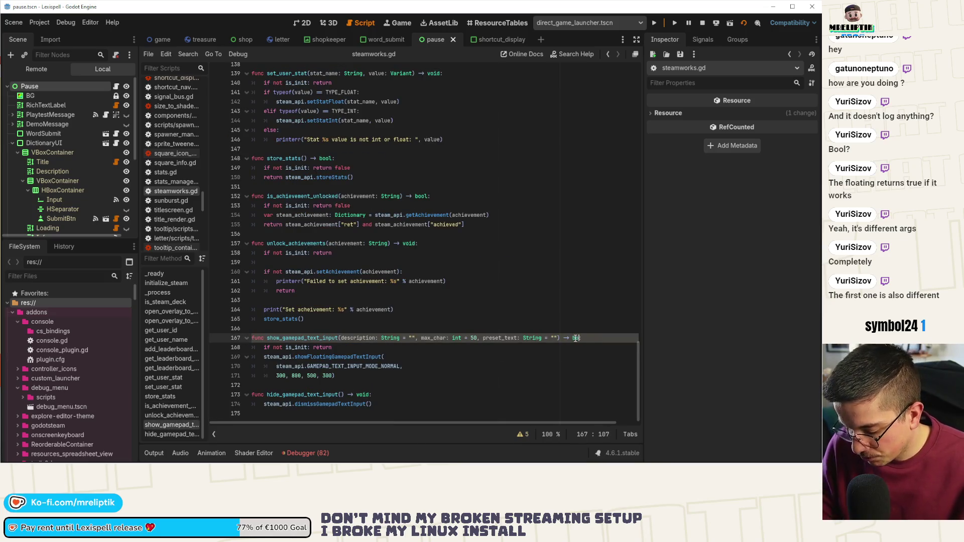
pyautogui.write('bool:')
pyautogui.click(262, 351)
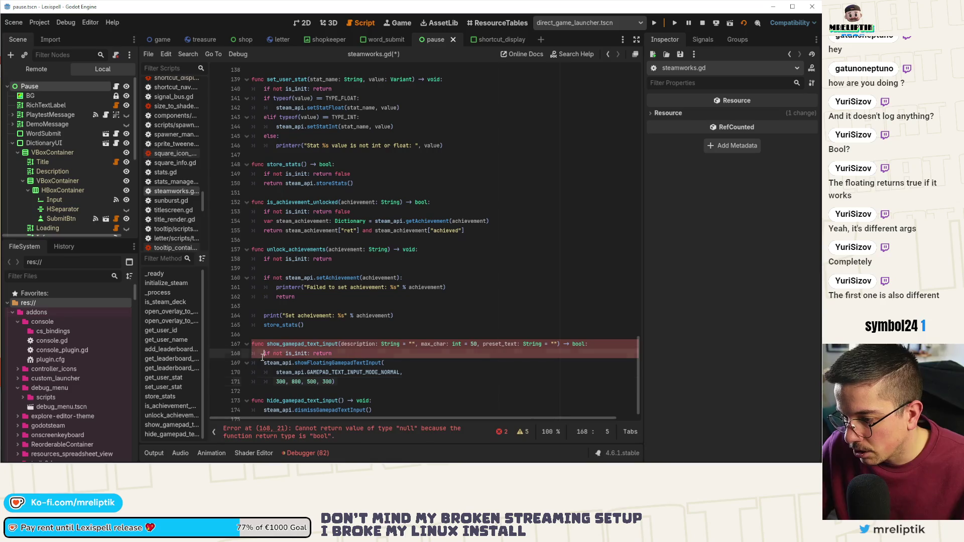
pyautogui.click(266, 362)
pyautogui.write('return')
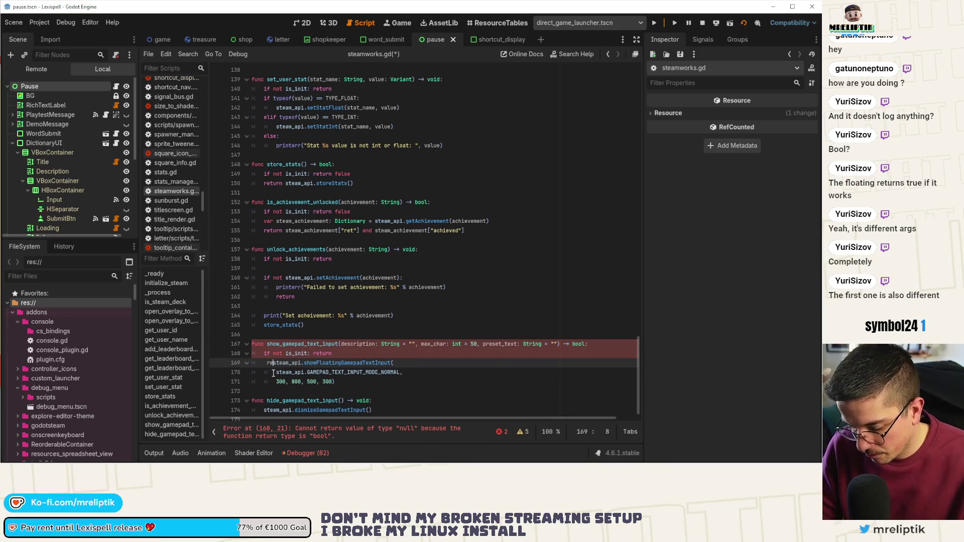
pyautogui.press('Up')
pyautogui.press('Up')
pyautogui.press('Down')
pyautogui.press('End')
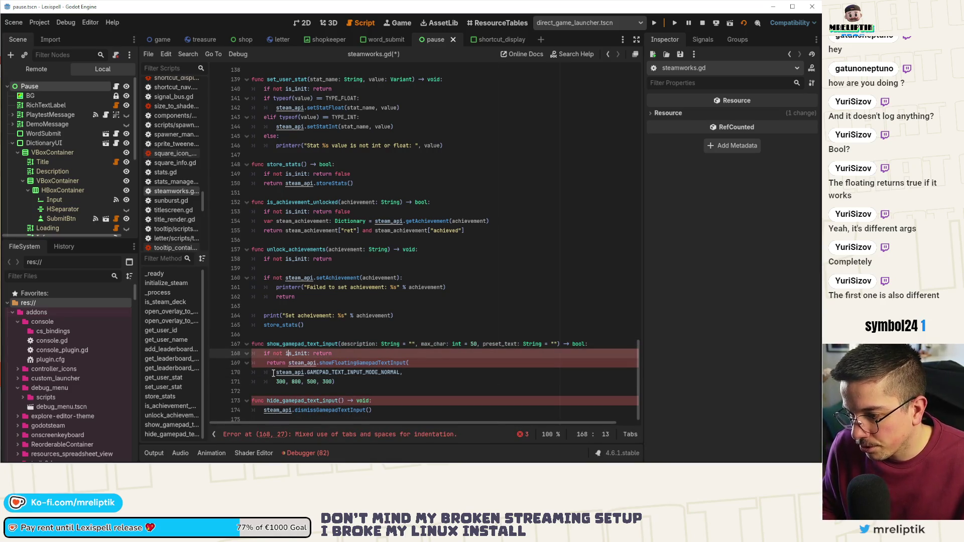
pyautogui.write('fda')
pyautogui.press('BackSpace')
pyautogui.press('BackSpace')
pyautogui.write('alse')
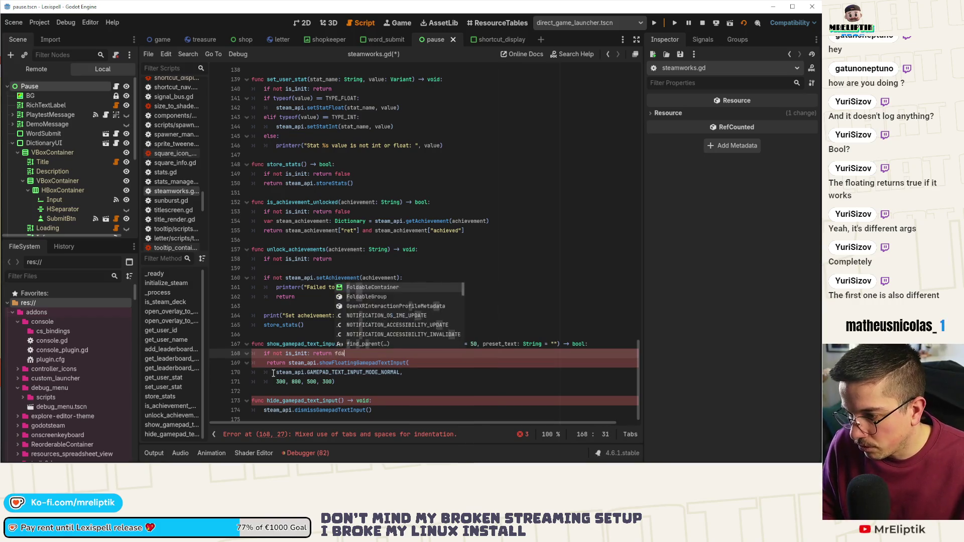
pyautogui.hotkey('ctrl', 's')
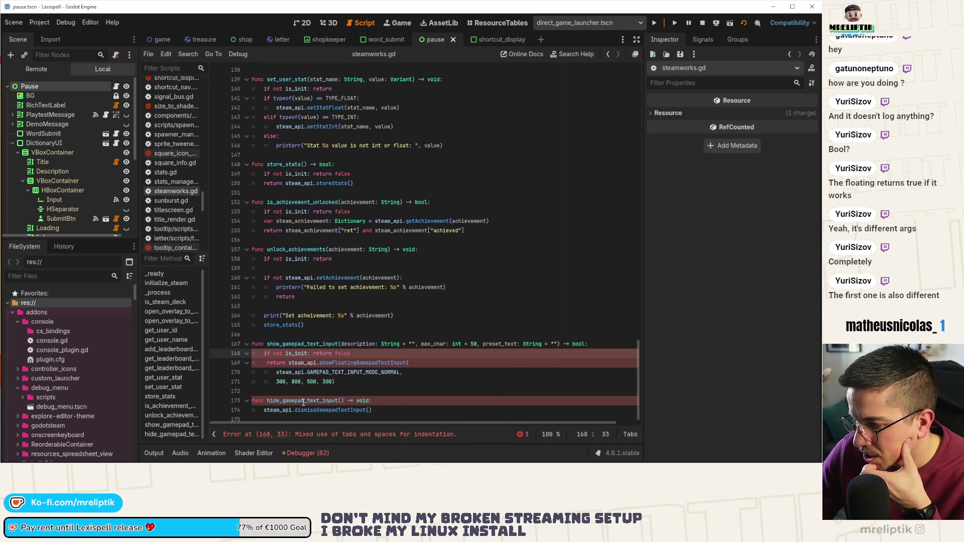
# Step: Fix the function body's indentation, save, run the project, and view pause.gd's toggle_pause
pyautogui.scroll(-1, 303, 403)
pyautogui.click(354, 379)
pyautogui.click(268, 360)
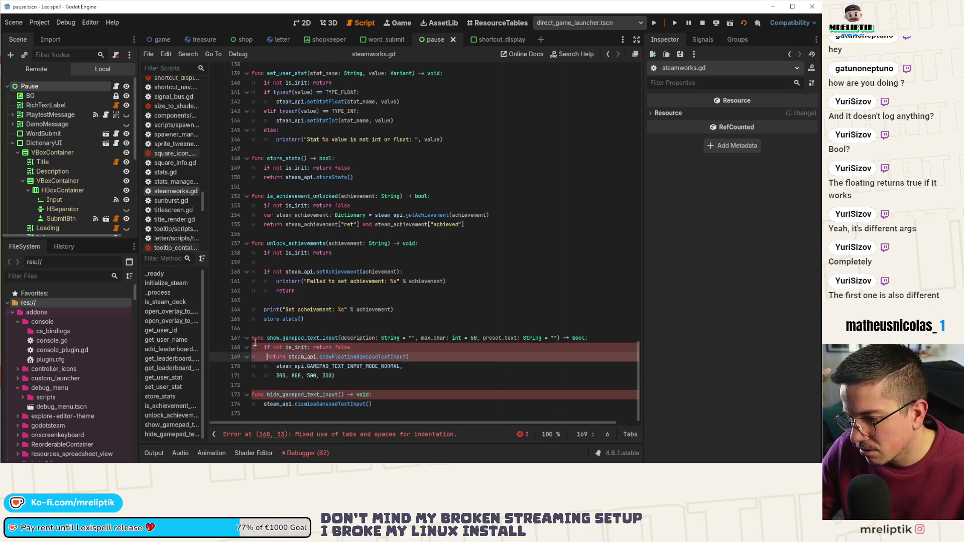
pyautogui.moveTo(253, 347); pyautogui.dragTo(292, 357)
pyautogui.hotkey('shift', 'Tab')
pyautogui.press('Tab')
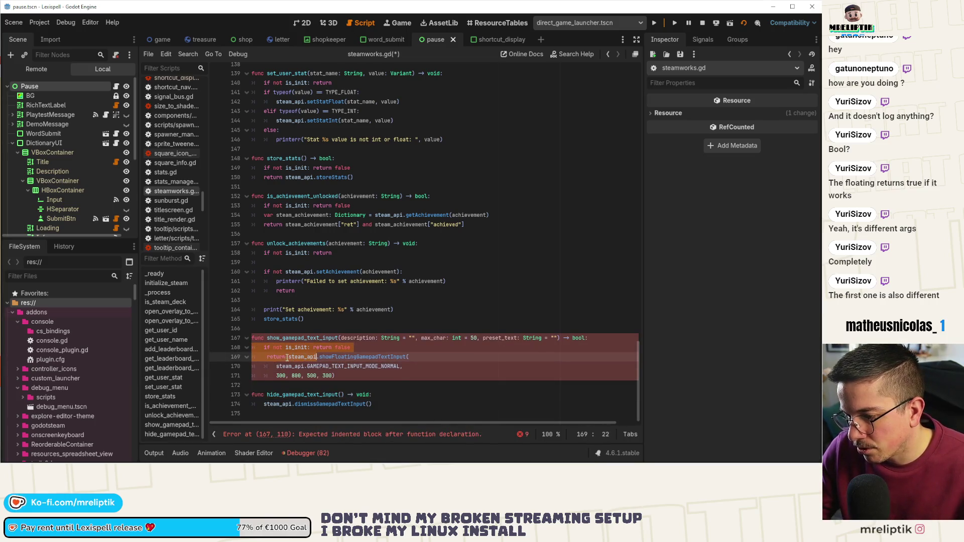
pyautogui.click(264, 357)
pyautogui.hotkey('ctrl', 's')
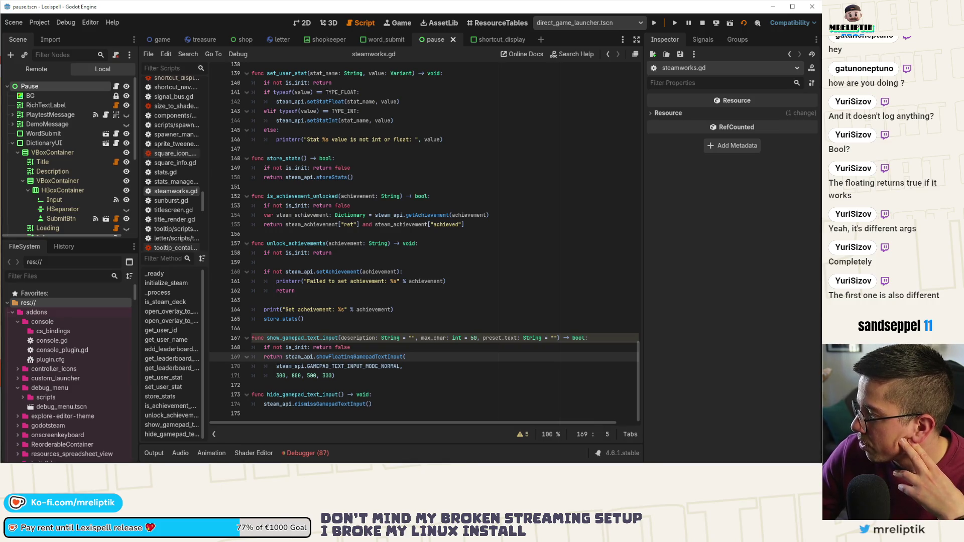
pyautogui.click(651, 23)
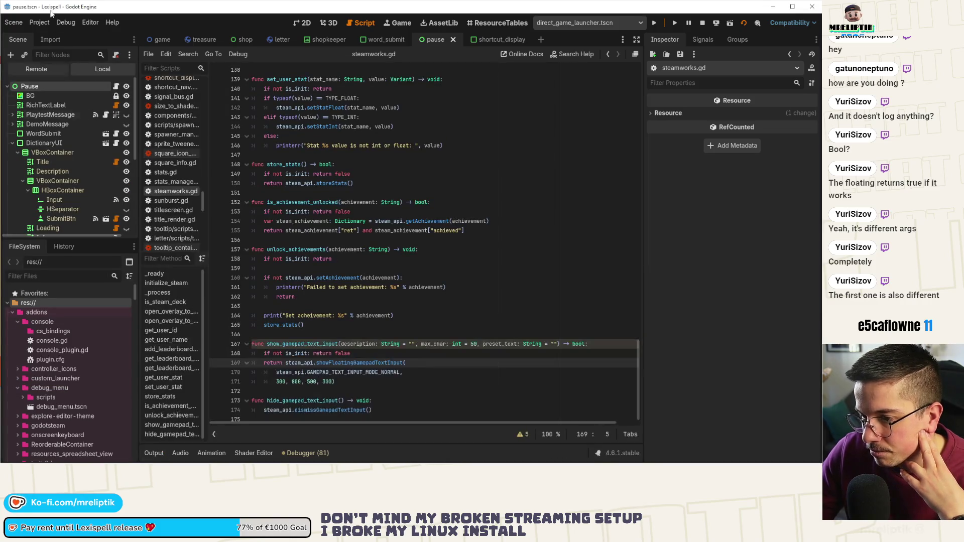
pyautogui.click(116, 85)
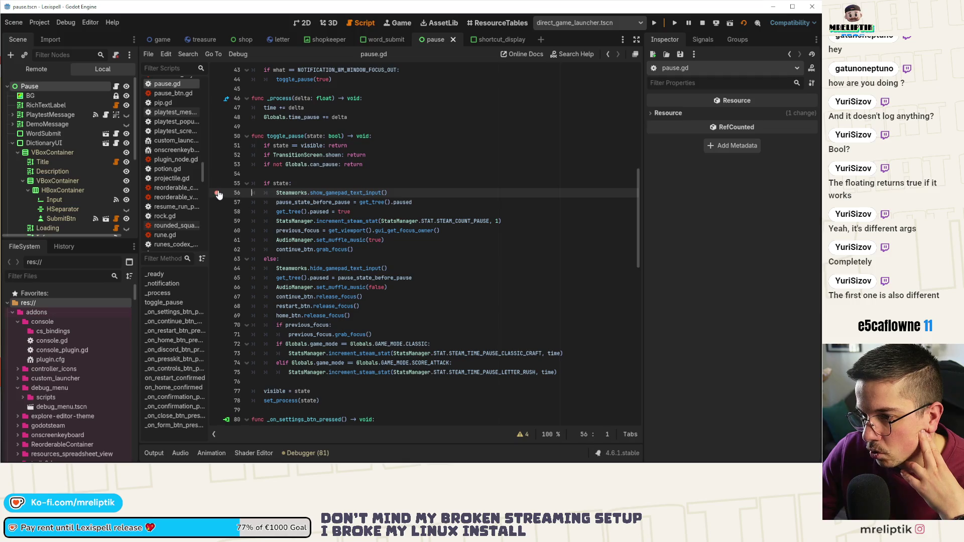
# Step: In pause.gd, wrap the keyboard call in print("Keyboard shown: ", ...)
pyautogui.write('print(')
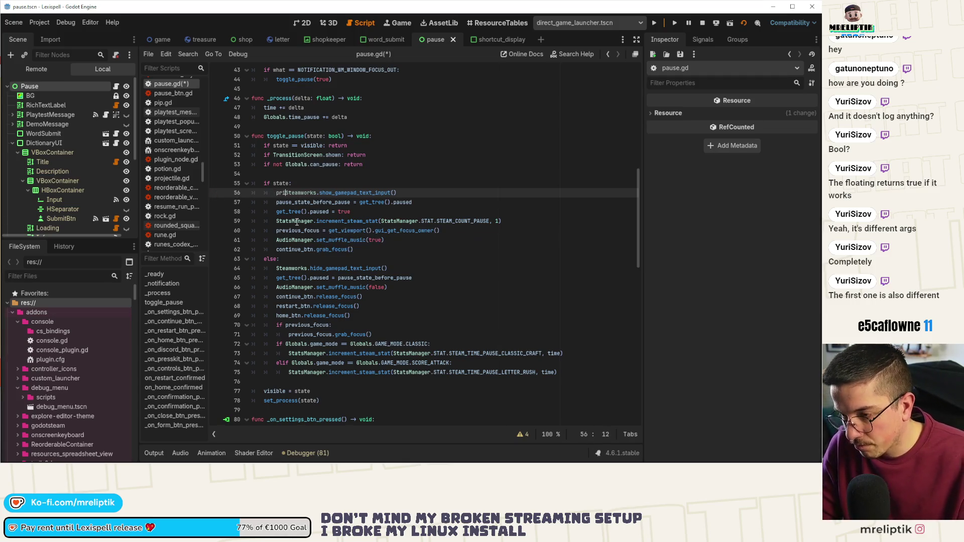
pyautogui.write('"')
pyautogui.press('End')
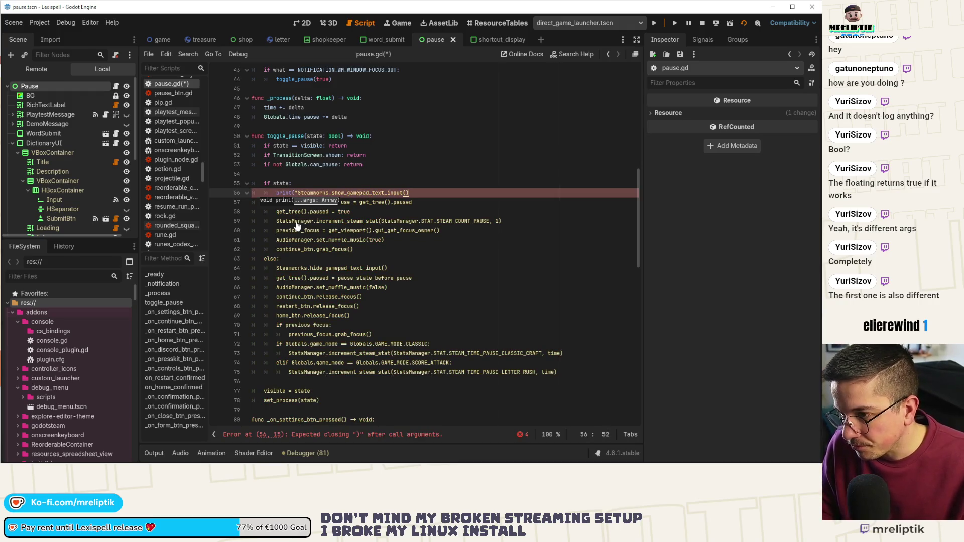
pyautogui.hotkey('ctrl', 'Left')
pyautogui.hotkey('ctrl', 'Left')
pyautogui.hotkey('ctrl', 'Left')
pyautogui.press('BackSpace')
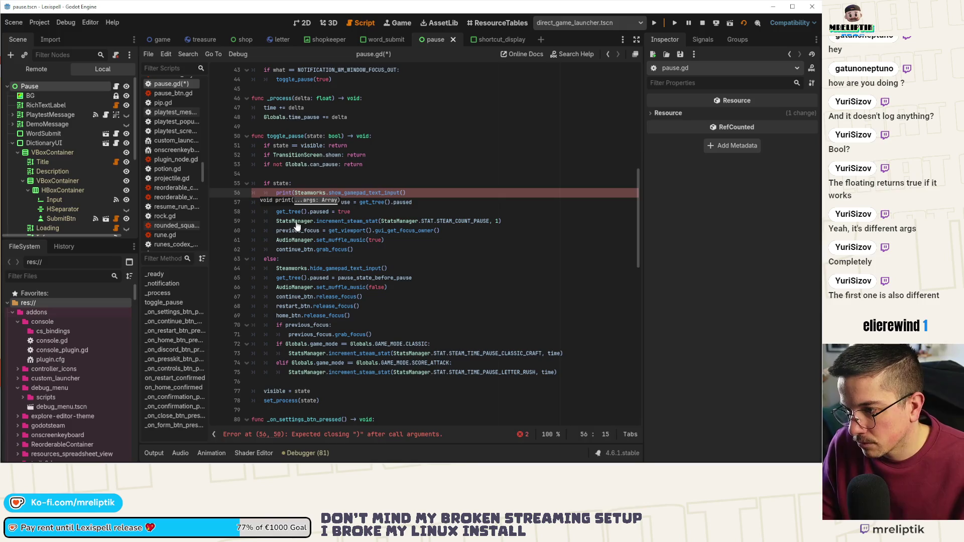
pyautogui.write('"Keyboard sh')
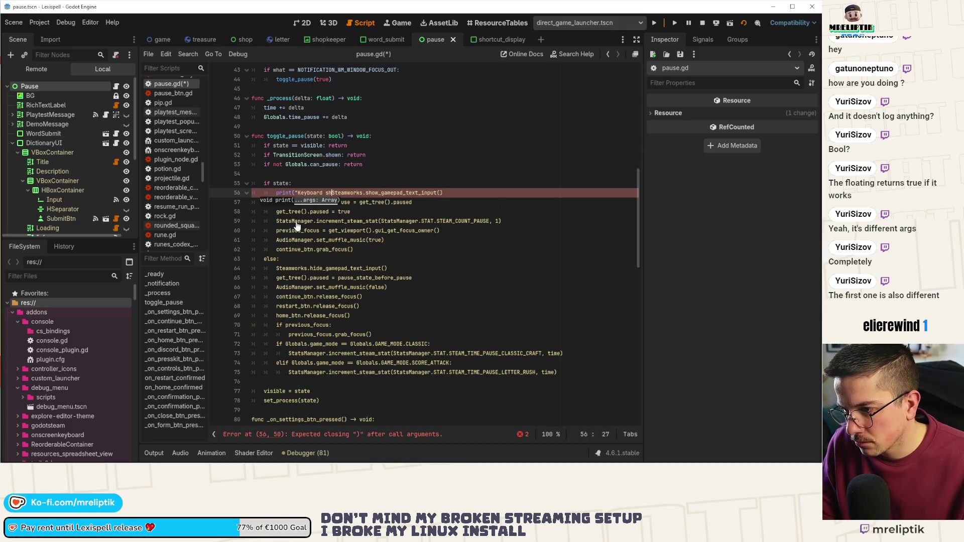
pyautogui.write('own: ",')
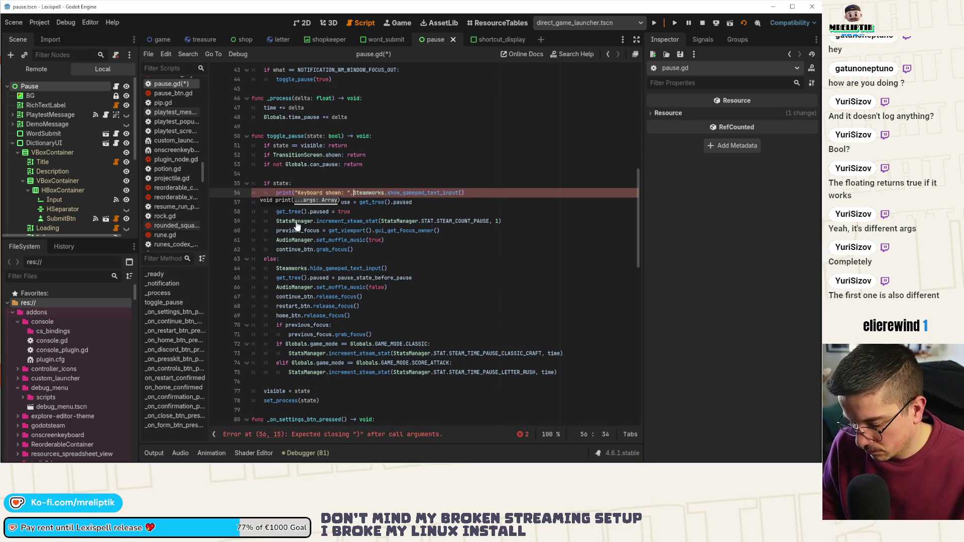
pyautogui.hotkey('ctrl', 'Right')
pyautogui.hotkey('alt', 'space')
pyautogui.write('te')
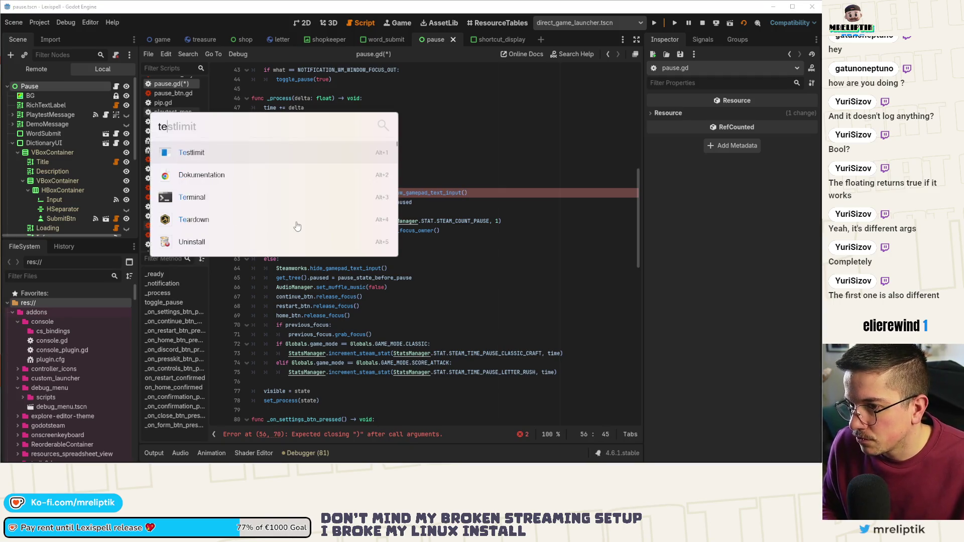
pyautogui.press('Escape')
pyautogui.press('End')
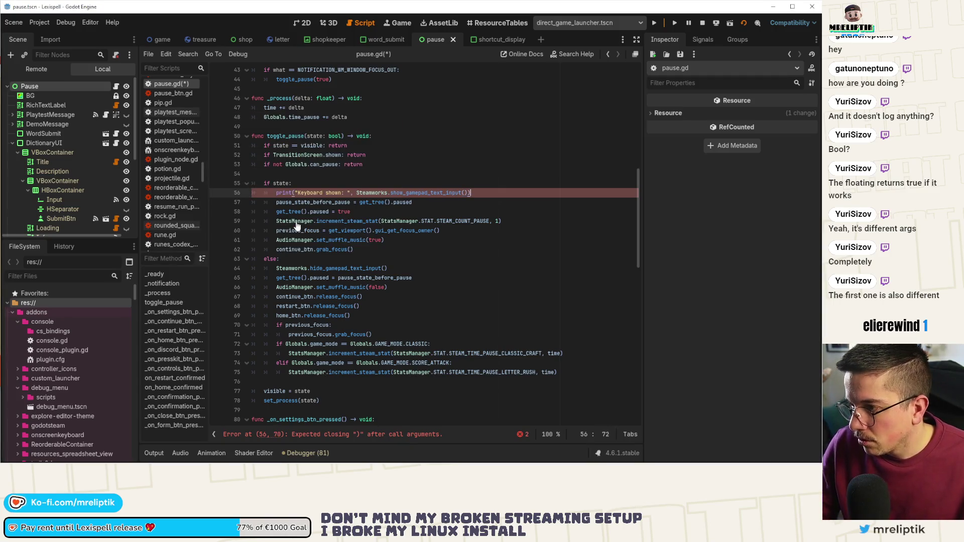
# Step: In steamworks.gd, change hide_gamepad_text_input to call dismissFloatingGamepadTextInput, then save and run
pyautogui.scroll(-4, 297, 332)
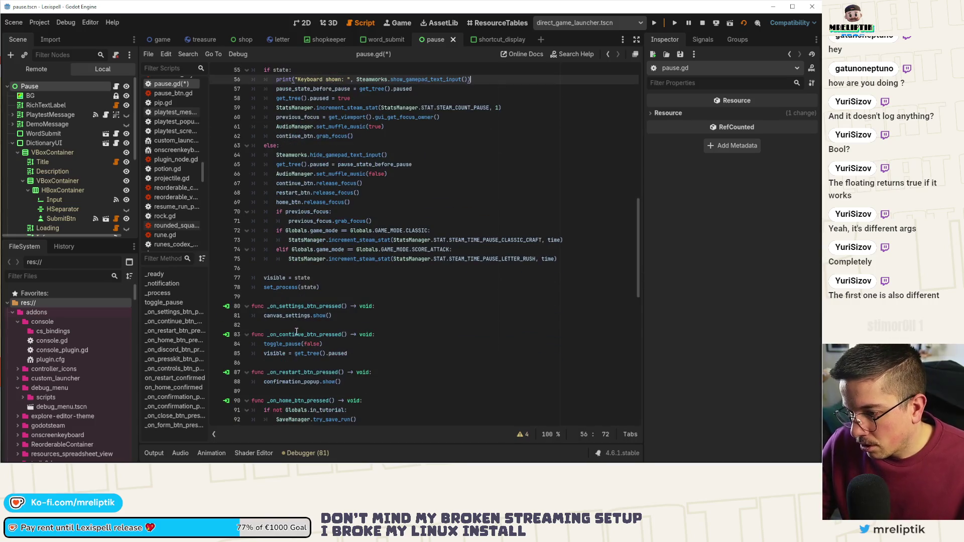
pyautogui.keyDown('ctrl'); pyautogui.click(335, 155); pyautogui.keyUp('ctrl')
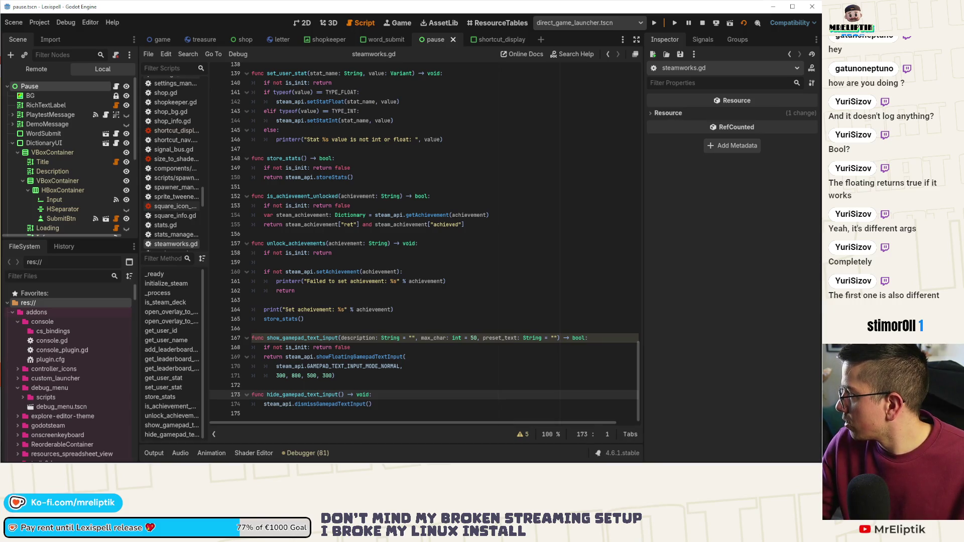
pyautogui.doubleClick(330, 405)
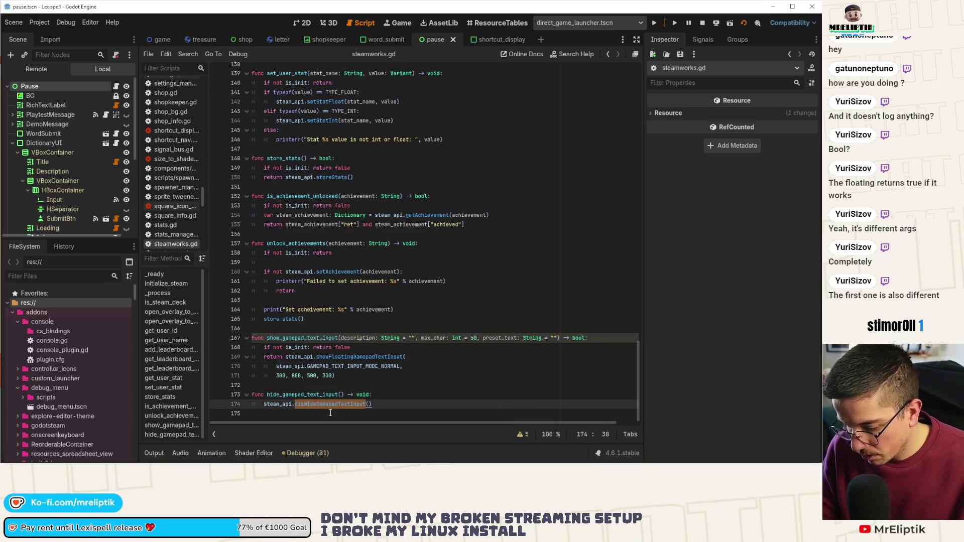
pyautogui.press('Right')
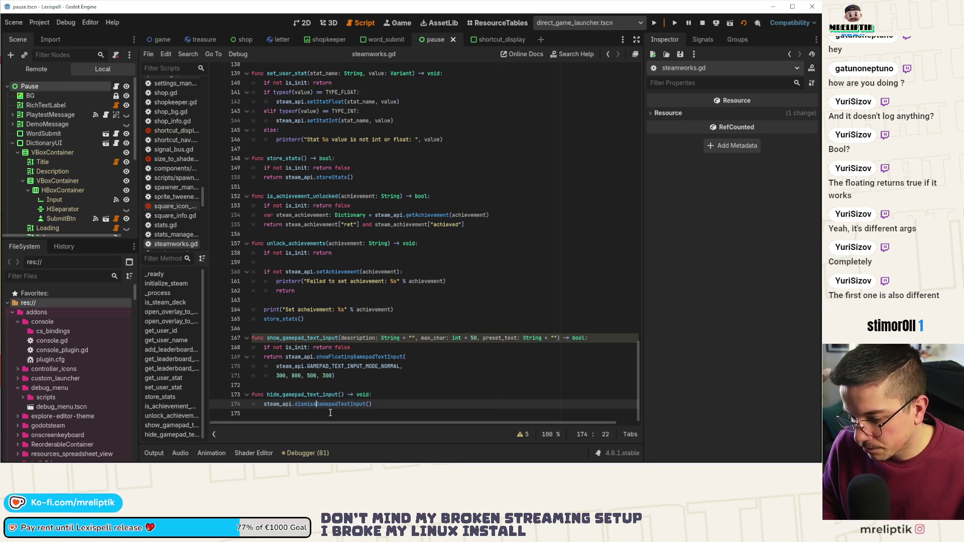
pyautogui.write('g')
pyautogui.hotkey('ctrl', 's')
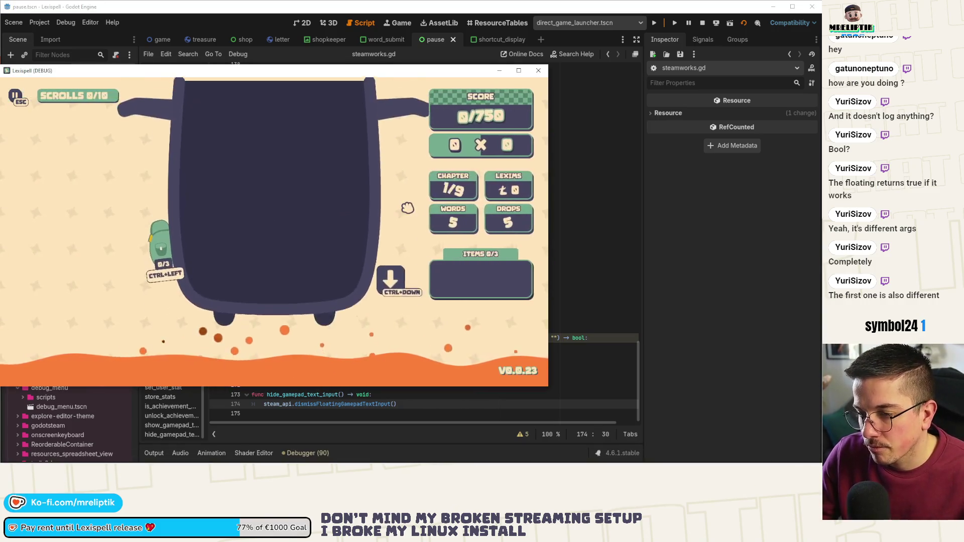
# Step: Test the in-game pause menu's Restart, Settings and Continue options, then pause again
pyautogui.press('Escape')
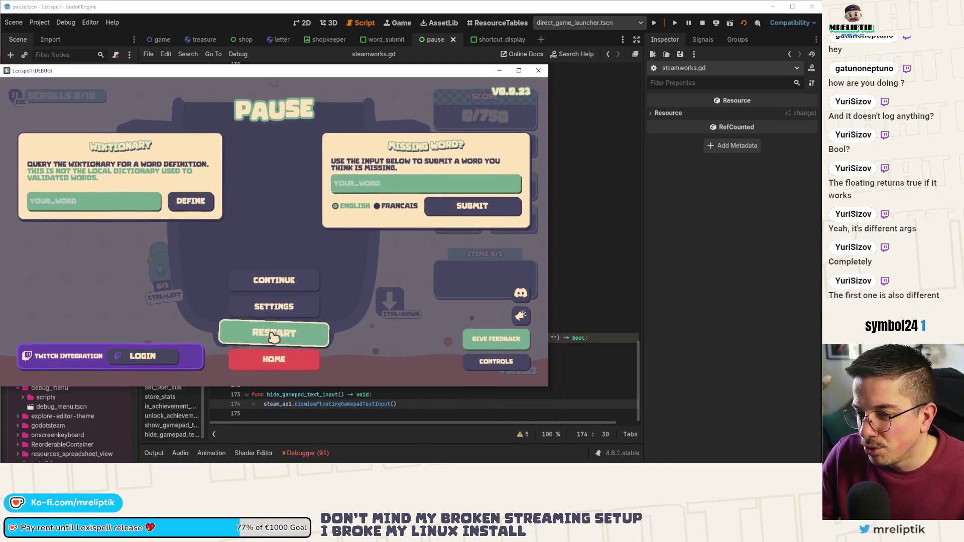
pyautogui.click(274, 337)
pyautogui.click(225, 257)
pyautogui.click(274, 306)
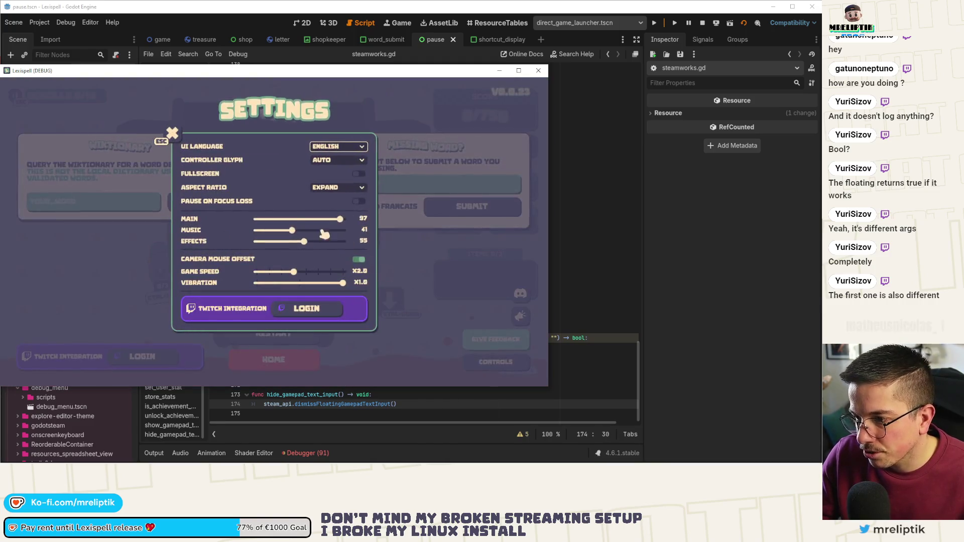
pyautogui.press('Escape')
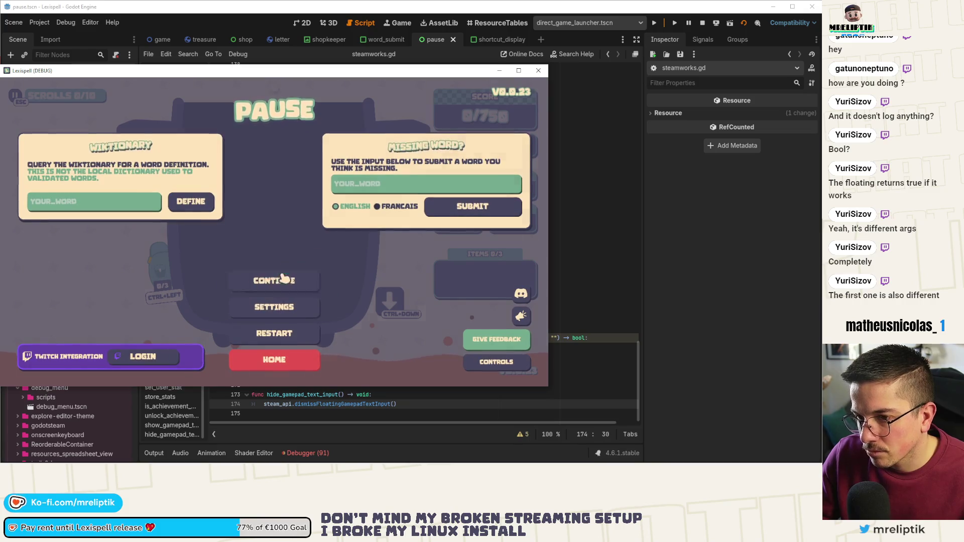
pyautogui.click(284, 278)
pyautogui.press('Escape')
pyautogui.press('Escape')
# Step: Check the editor log and debugger errors for 'Keyboard shown: false', then switch to the Steamworks docs
pyautogui.click(183, 396)
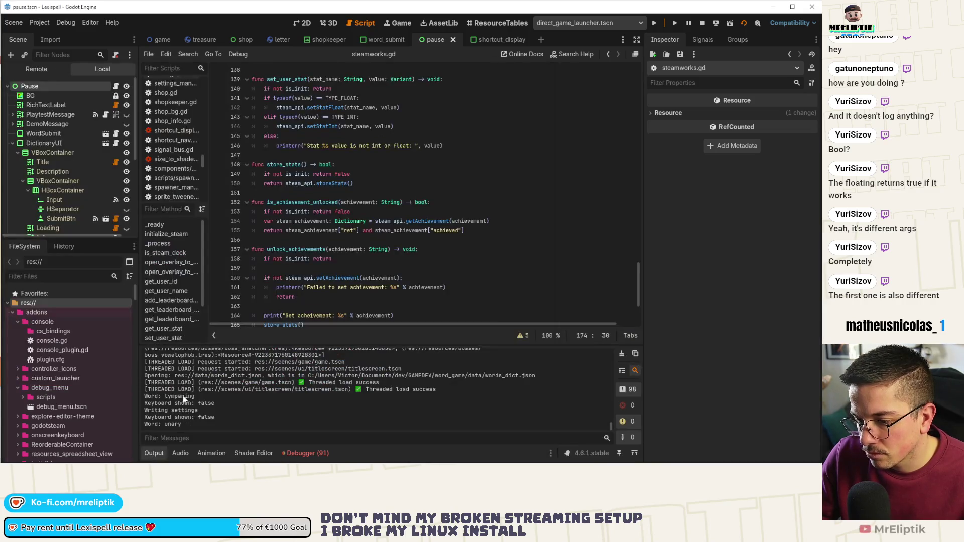
pyautogui.click(306, 453)
pyautogui.scroll(-15, 541, 424)
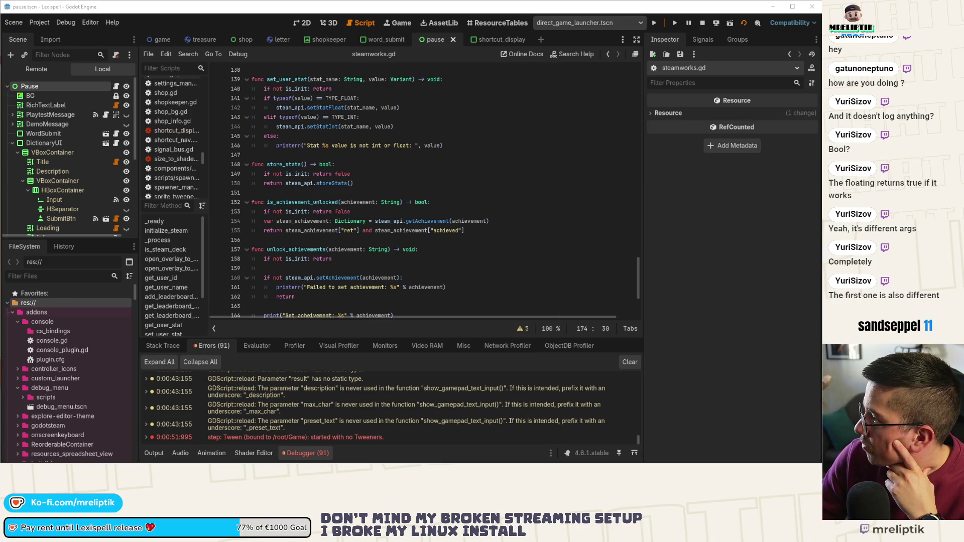
pyautogui.hotkey('alt', 'Tab')
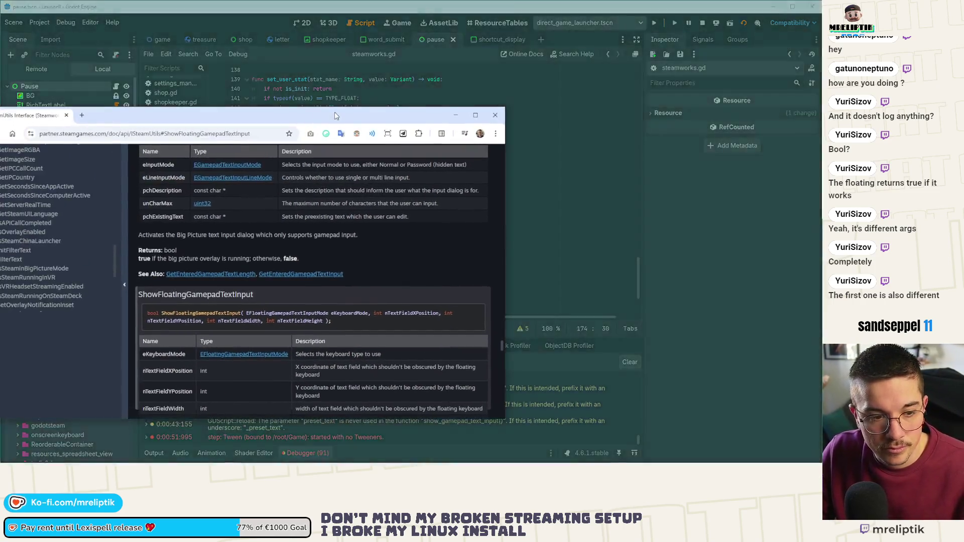
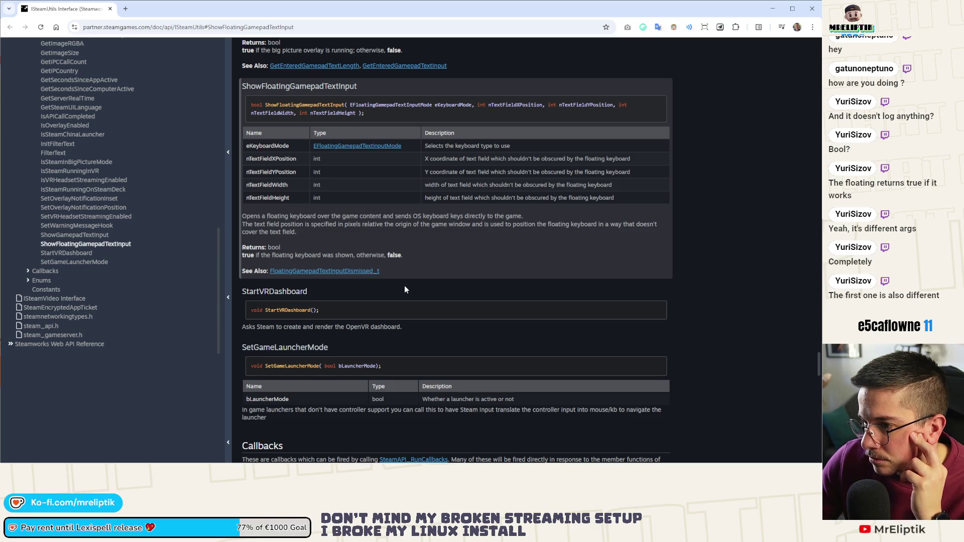
# Step: Check the EFloatingGamepadTextInputMode enum values in the Steamworks docs, then go back to steamworks.gd
pyautogui.click(363, 146)
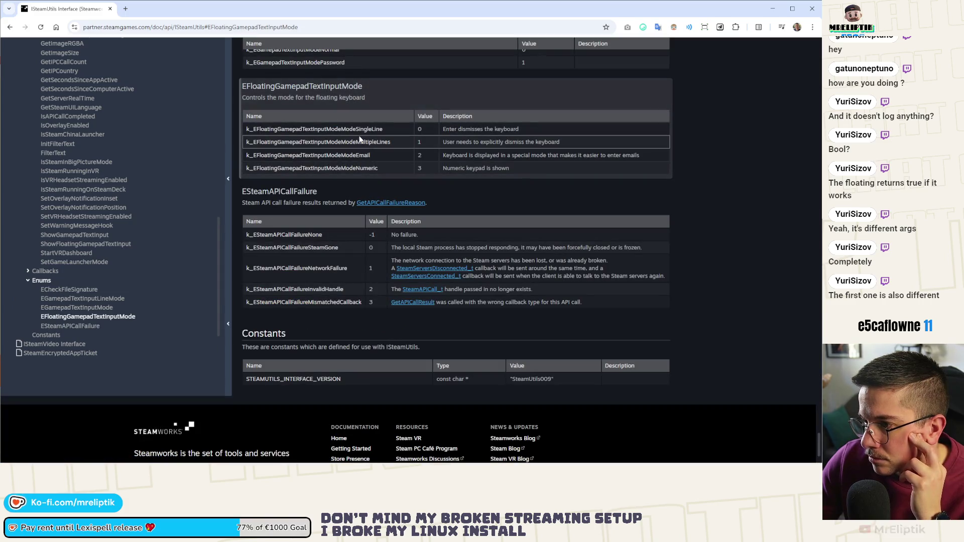
pyautogui.hotkey('alt', 'Tab')
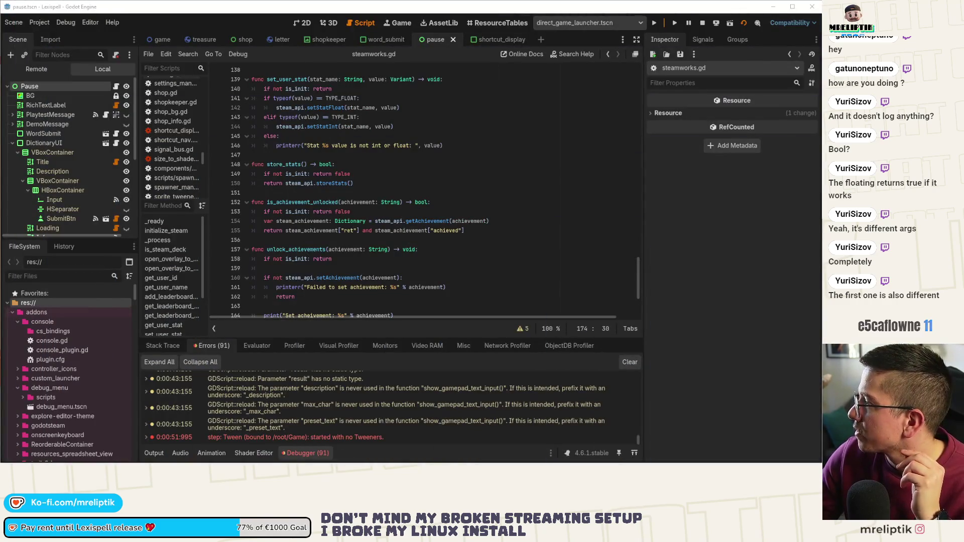
pyautogui.scroll(-4, 457, 282)
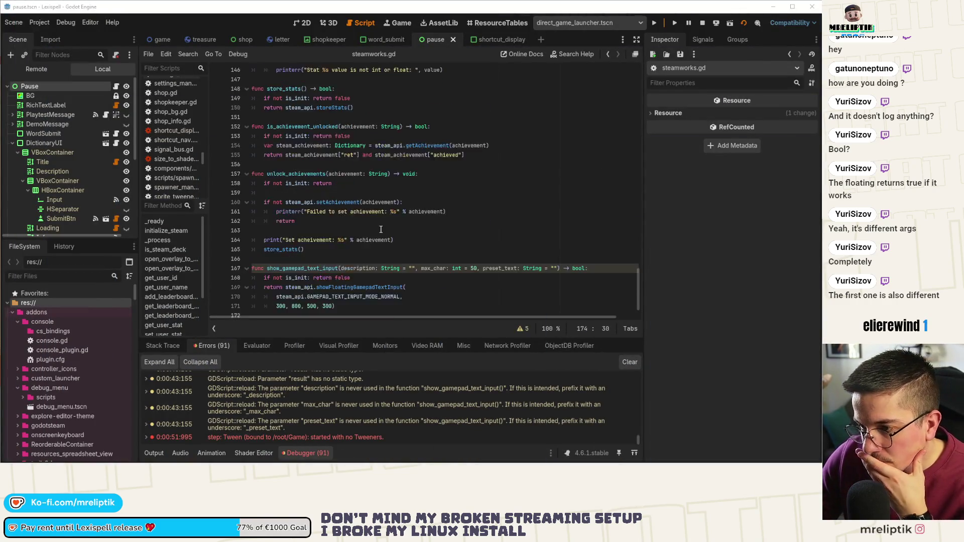
pyautogui.press('Up')
pyautogui.press('Up')
pyautogui.press('Up')
pyautogui.hotkey('ctrl', 'd')
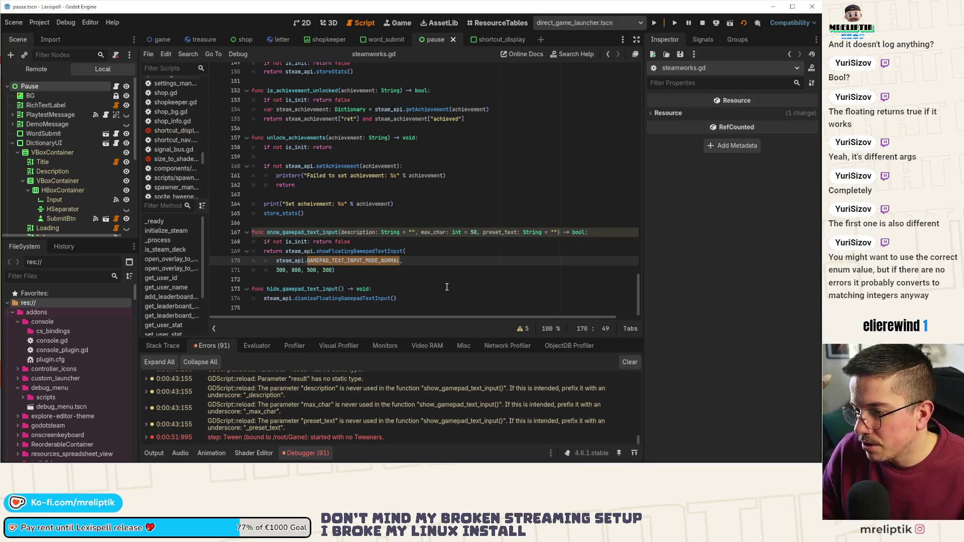
pyautogui.press('BackSpace')
pyautogui.hotkey('ctrl', 'space')
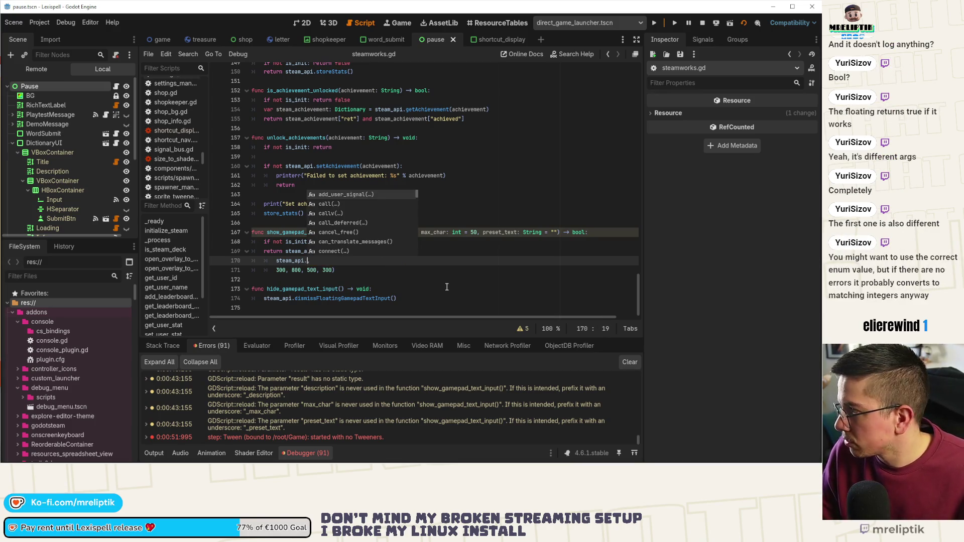
pyautogui.hotkey('ctrl', 'z')
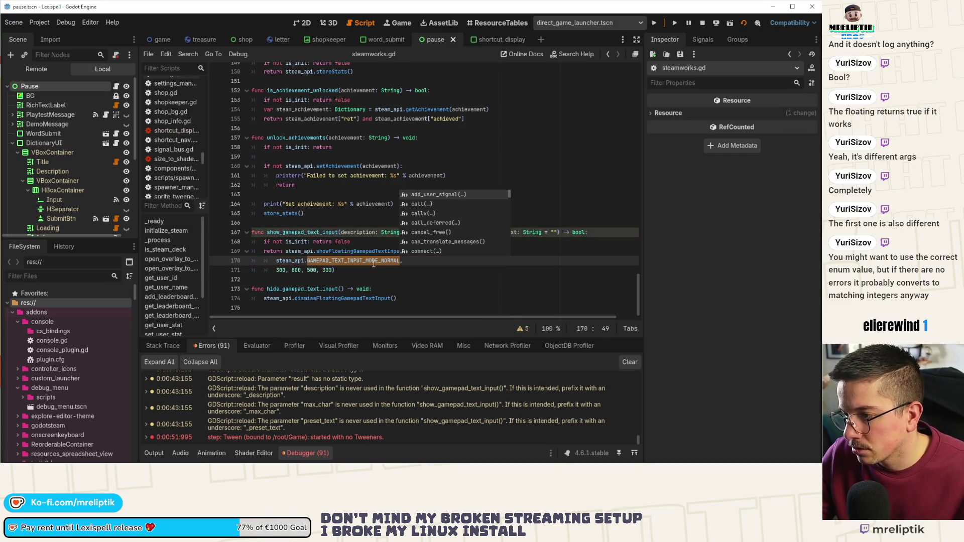
pyautogui.doubleClick(295, 260)
pyautogui.write('steam')
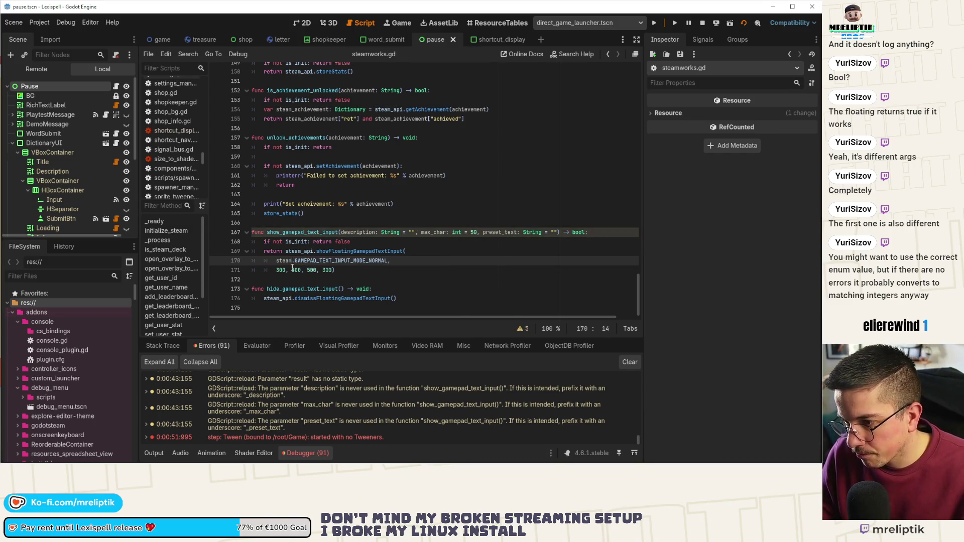
pyautogui.press('Down')
pyautogui.press('Return')
pyautogui.hotkey('ctrl', 'shift', 'Right')
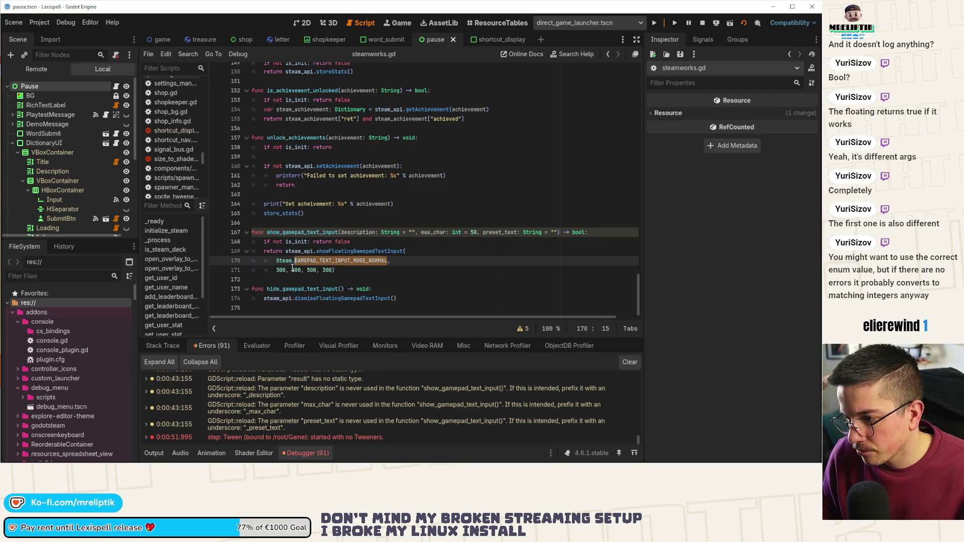
pyautogui.write('G')
pyautogui.write('D,')
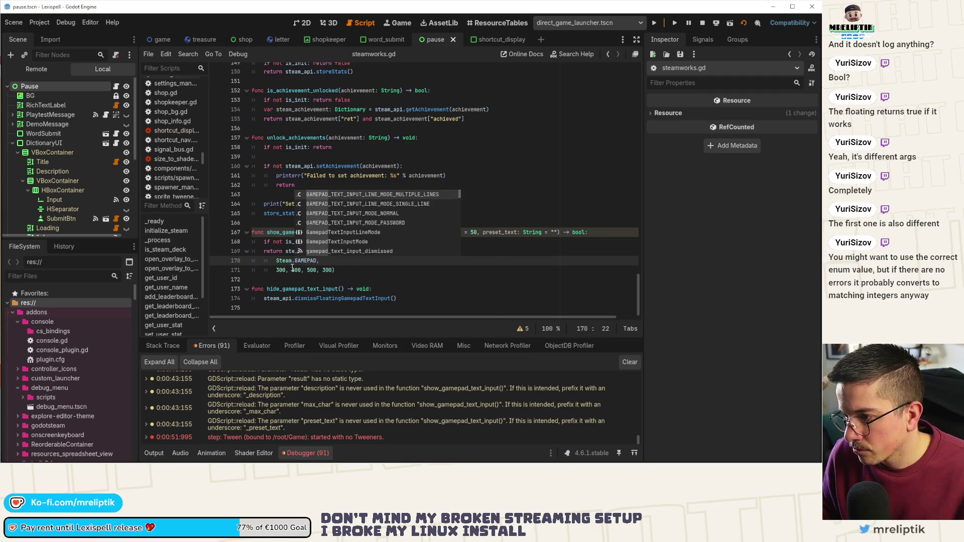
pyautogui.press('Down')
pyautogui.press('Return')
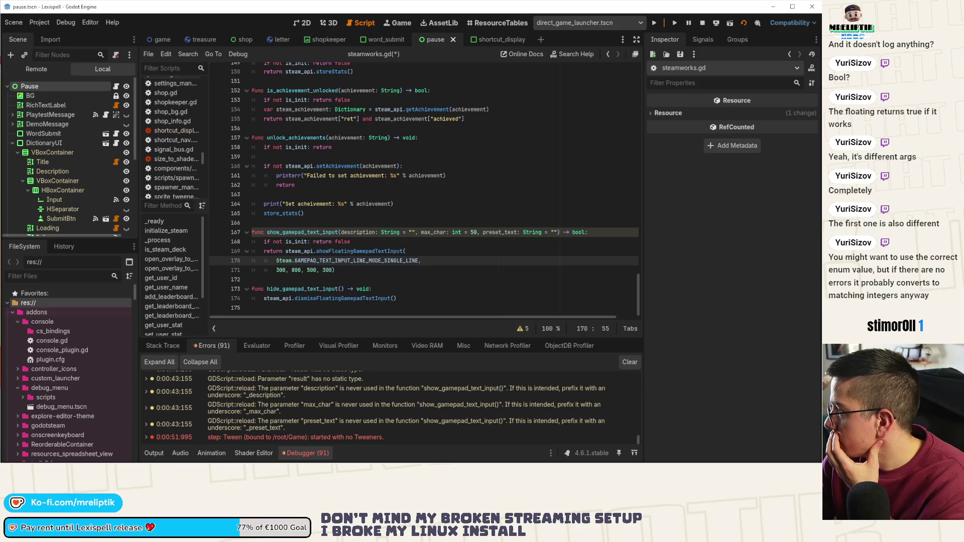
pyautogui.hotkey('ctrl', 'z')
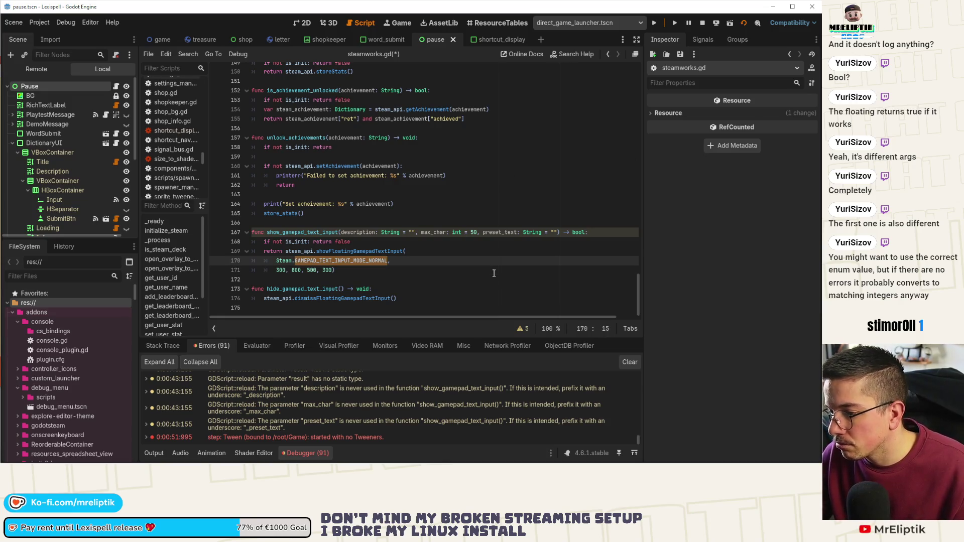
pyautogui.hotkey('ctrl', 'z')
pyautogui.hotkey('ctrl', 'z')
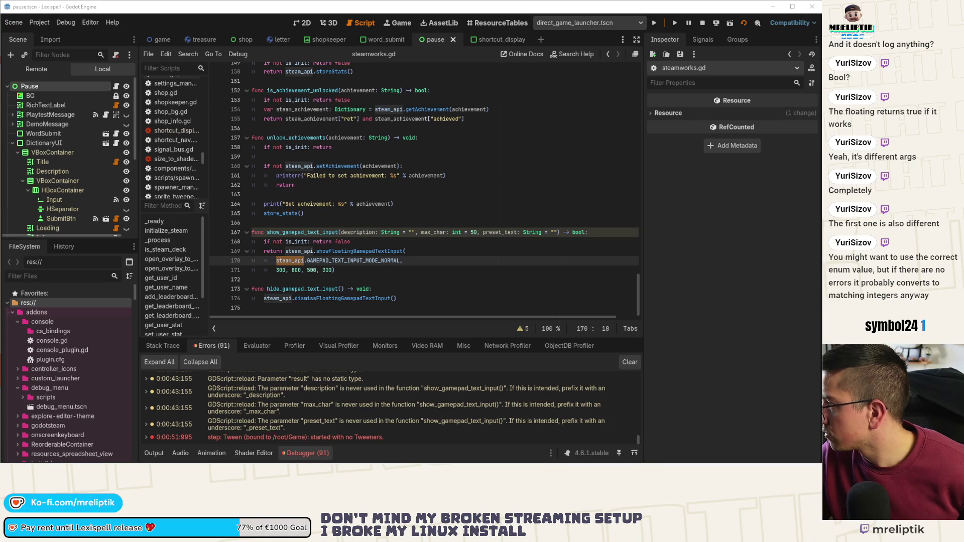
pyautogui.doubleClick(351, 261)
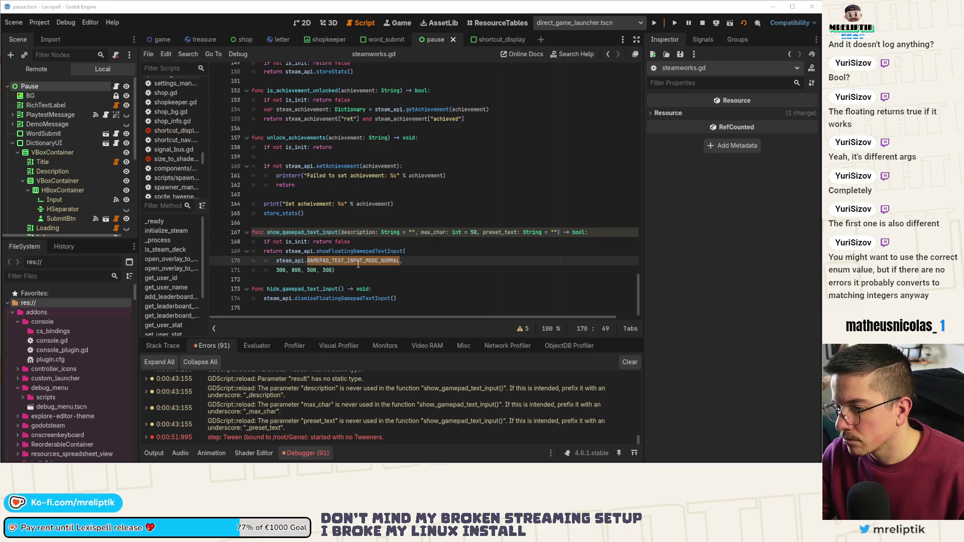
# Step: Change line 170's keyboard mode to steam_api.FLOATING_GAMEPAD_TEXT_INPUT_MODE_SINGLE_LINE and save the script
pyautogui.press('BackSpace')
pyautogui.write('0,')
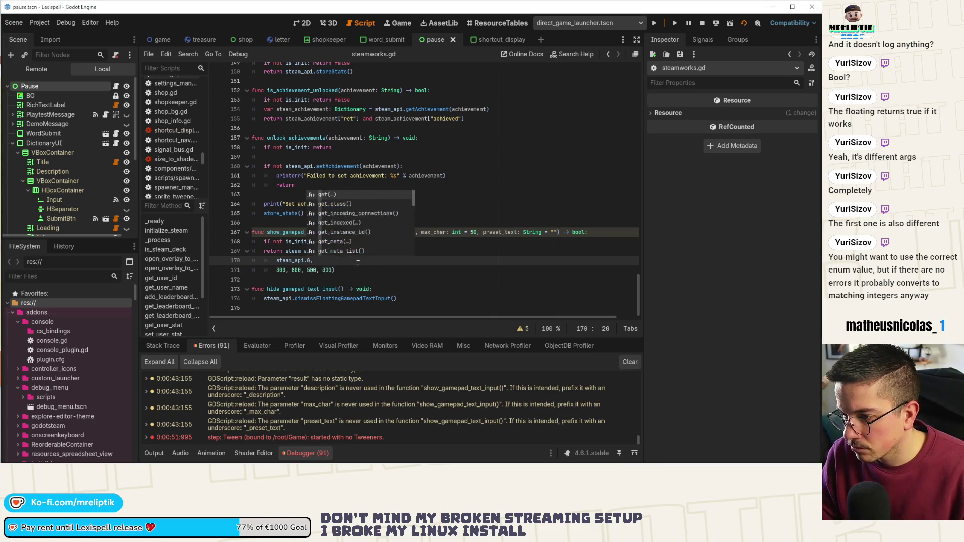
pyautogui.write('LO')
pyautogui.press('BackSpace')
pyautogui.press('BackSpace')
pyautogui.press('BackSpace')
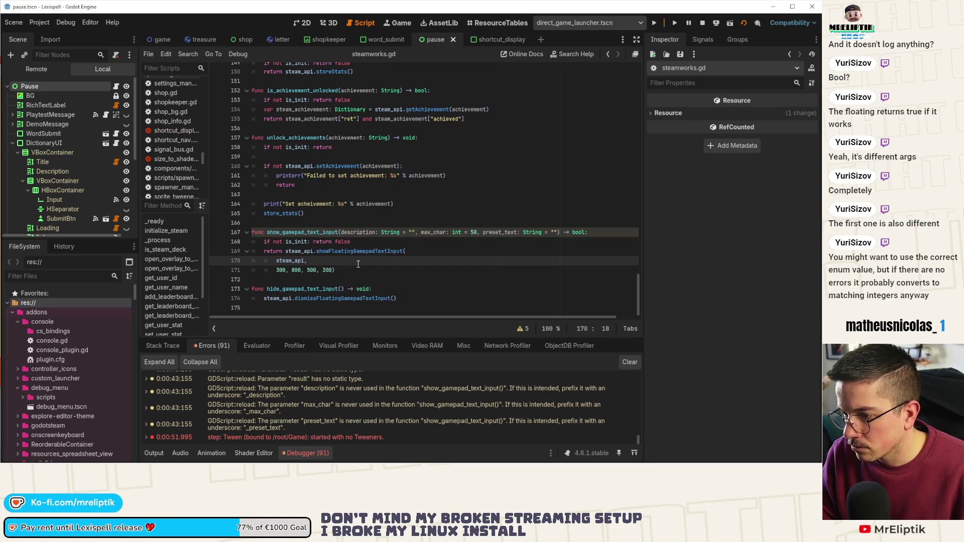
pyautogui.hotkey('ctrl', 'shift', 'Left')
pyautogui.write('Steam')
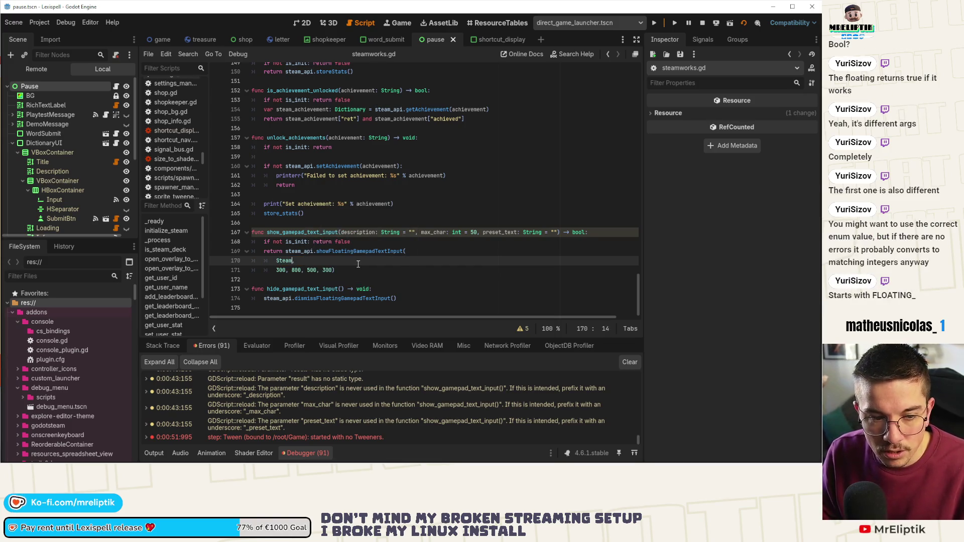
pyautogui.write('.F')
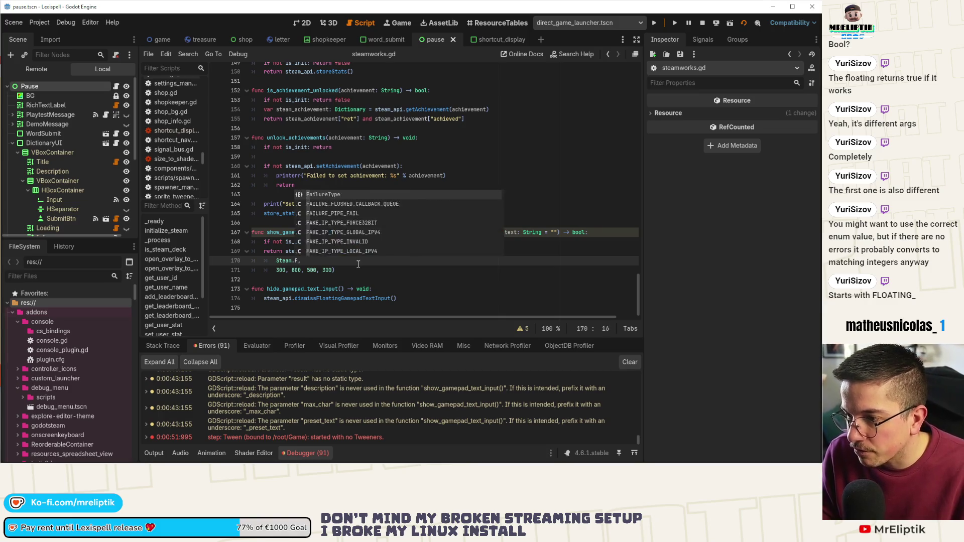
pyautogui.write('LOAT,')
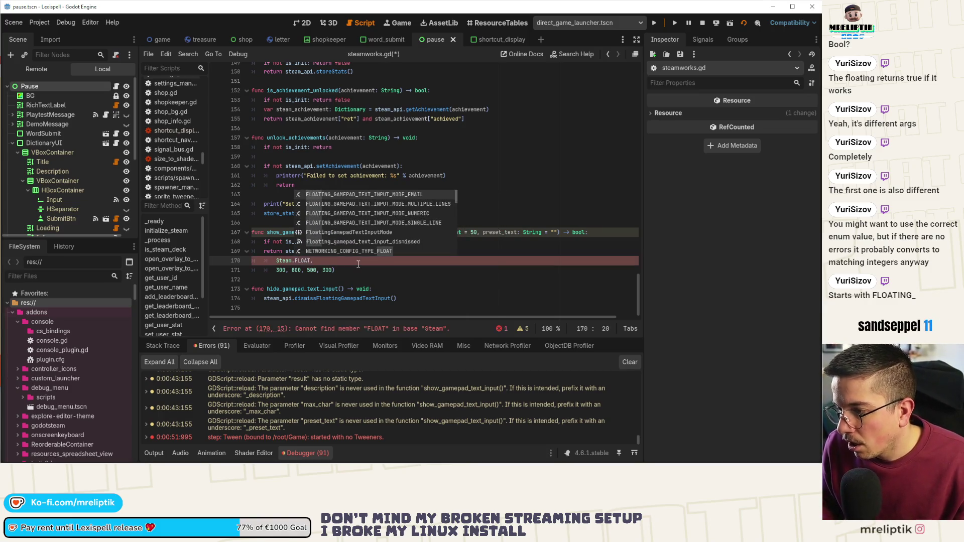
pyautogui.press('Down')
pyautogui.press('Down')
pyautogui.press('Down')
pyautogui.press('Return')
pyautogui.press('Home')
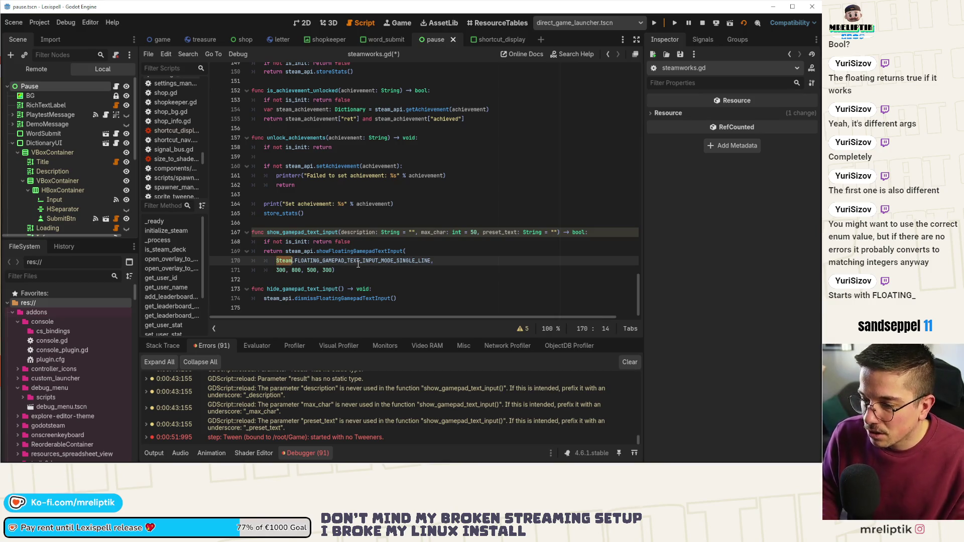
pyautogui.press('Delete')
pyautogui.press('Delete')
pyautogui.press('Delete')
pyautogui.write('steam_api')
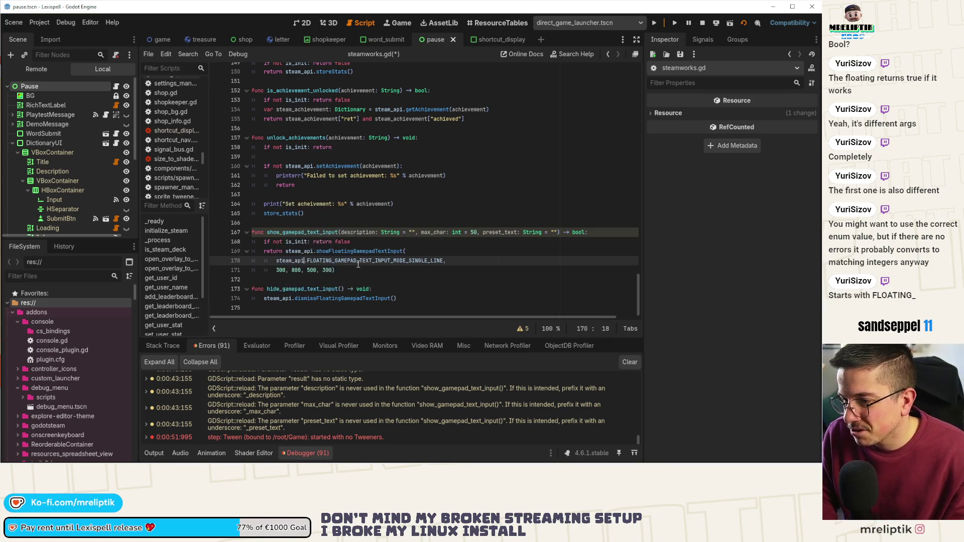
pyautogui.hotkey('ctrl', 's')
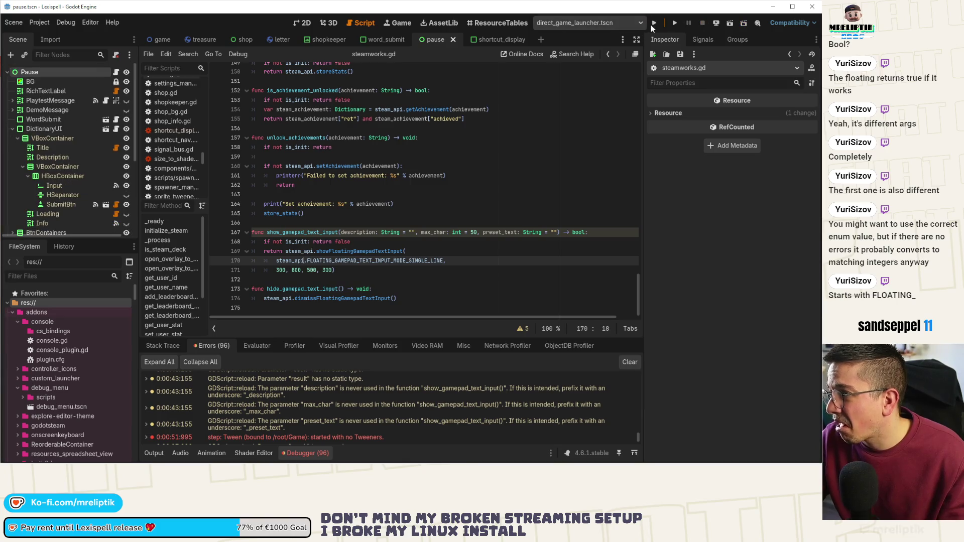
# Step: Run Lexispell, open its pause menu, and check the debugger errors and output log
pyautogui.press('F5')
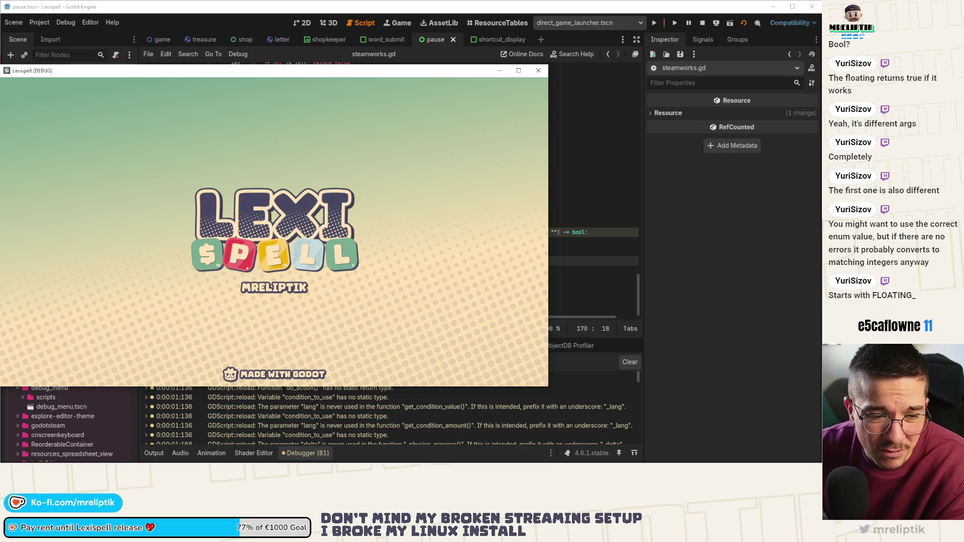
pyautogui.click(167, 230)
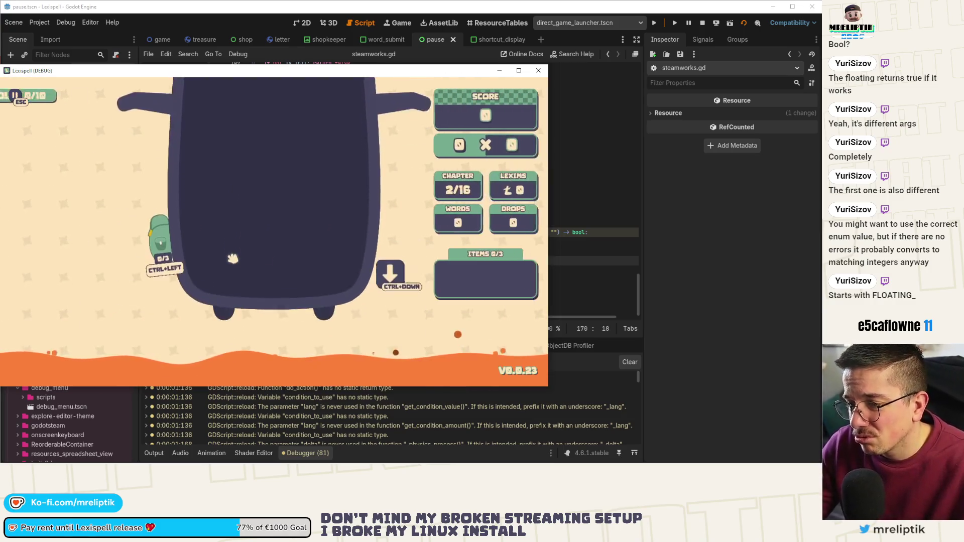
pyautogui.press('Escape')
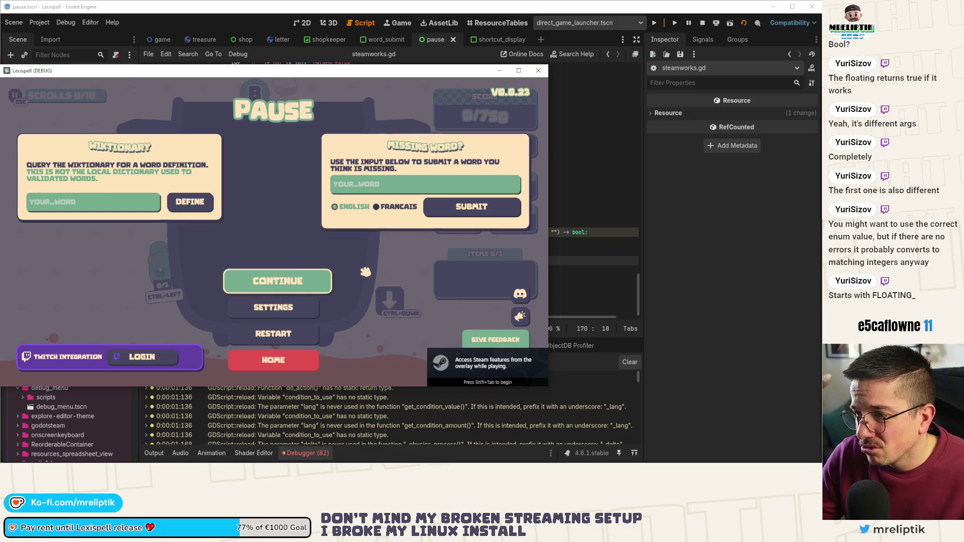
pyautogui.click(244, 405)
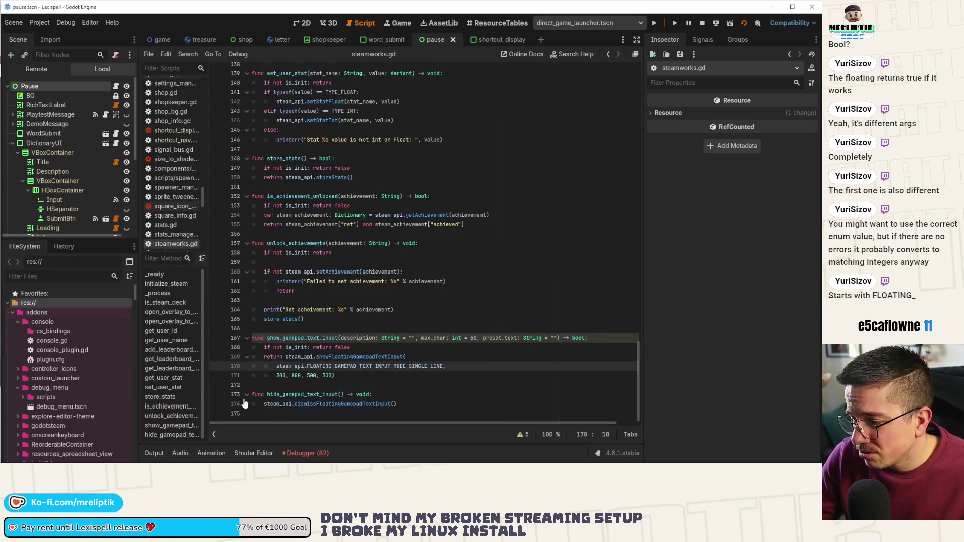
pyautogui.click(305, 453)
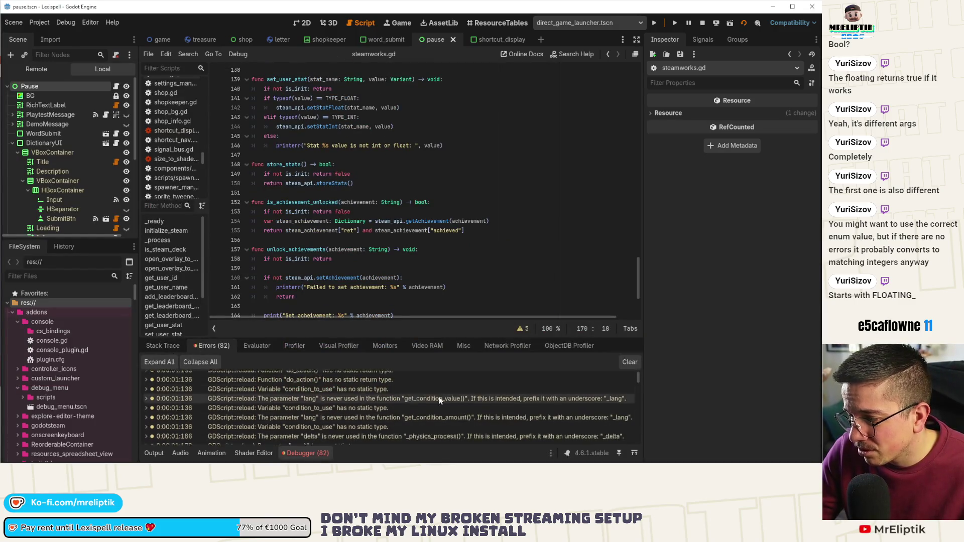
pyautogui.scroll(-10, 637, 381)
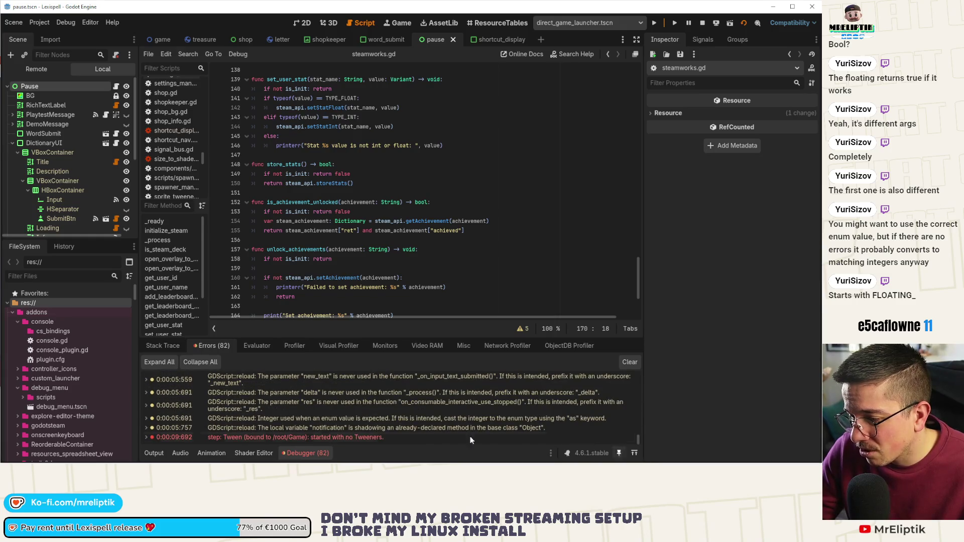
pyautogui.click(148, 454)
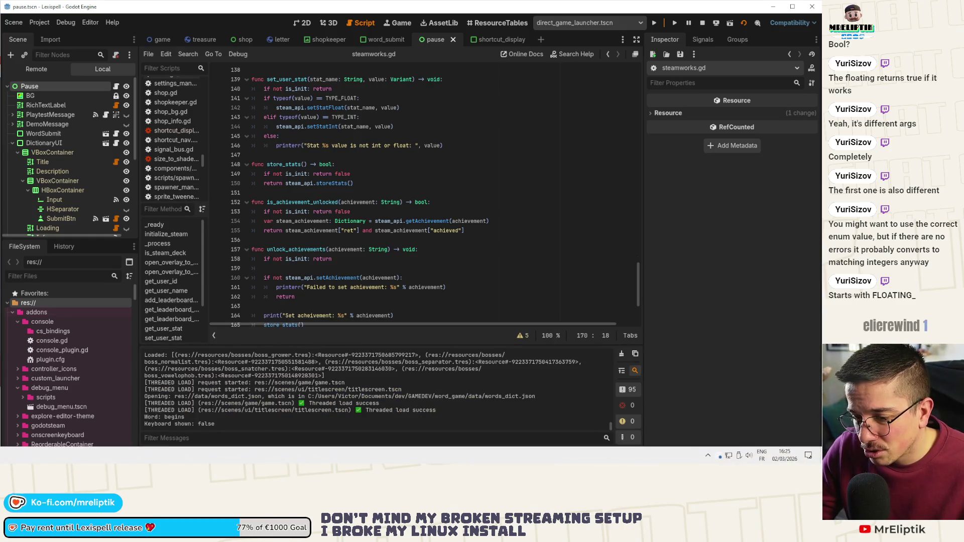
# Step: Toggle the pause menu, open and close the Steam overlay, resume, and move the game window aside
pyautogui.hotkey('alt', 'Tab')
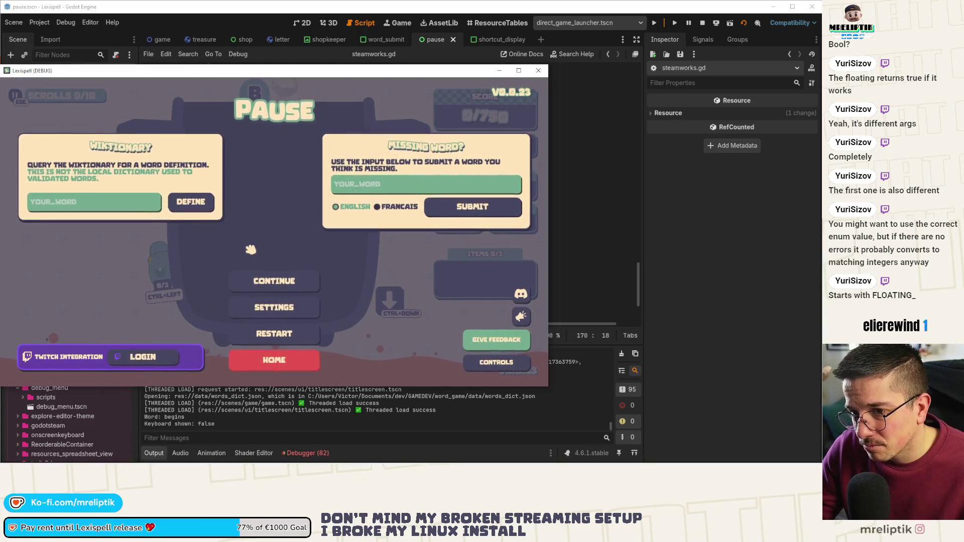
pyautogui.press('Escape')
pyautogui.press('Escape')
pyautogui.press('Escape')
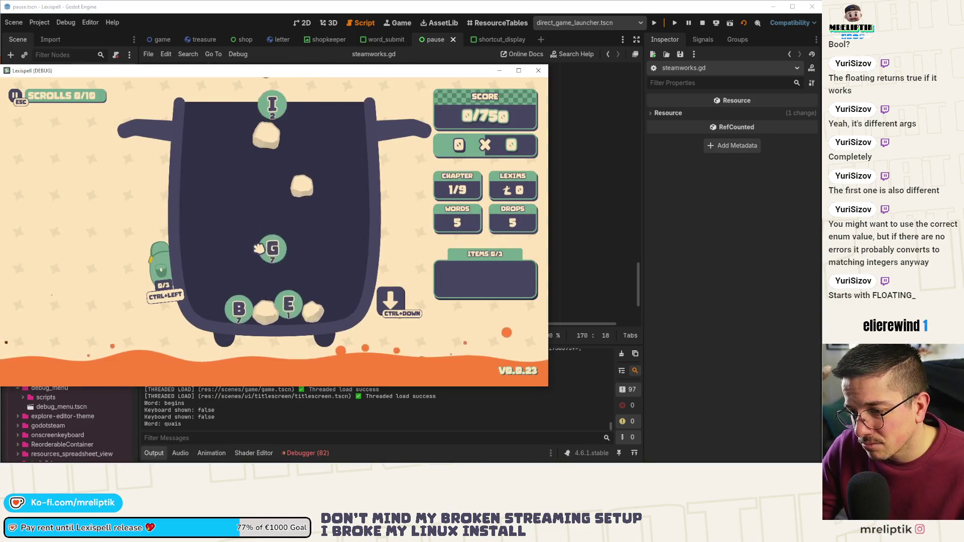
pyautogui.press('Escape')
pyautogui.press('Escape')
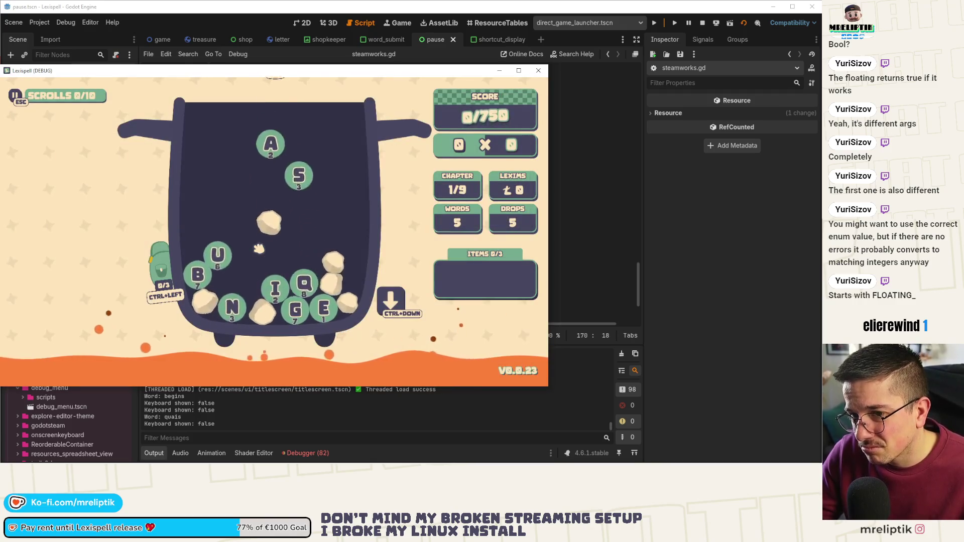
pyautogui.press('Escape')
pyautogui.press('Escape')
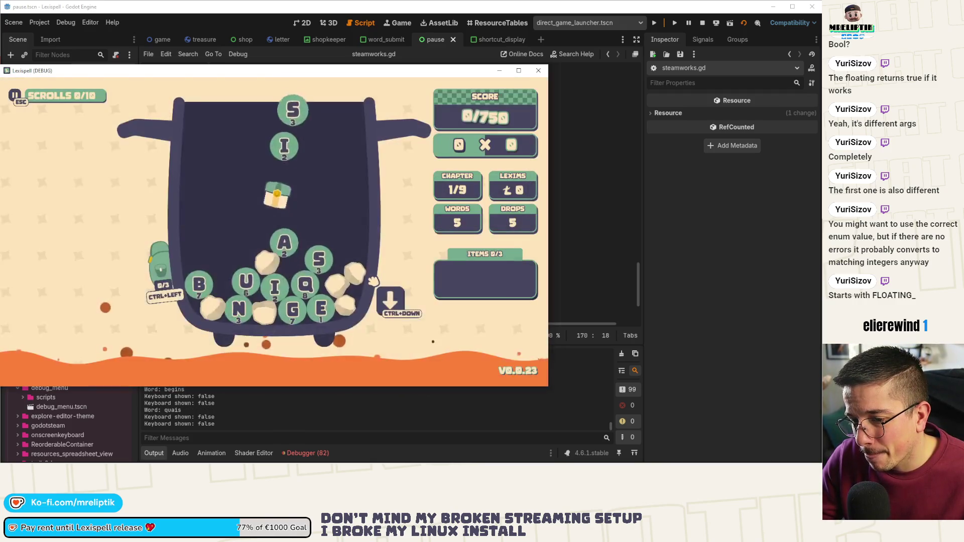
pyautogui.hotkey('shift', 'Tab')
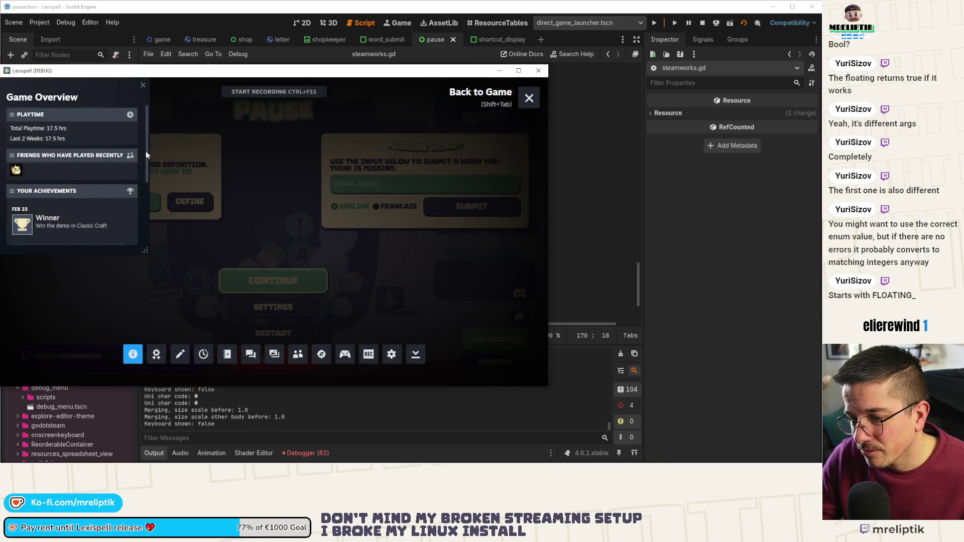
pyautogui.click(146, 89)
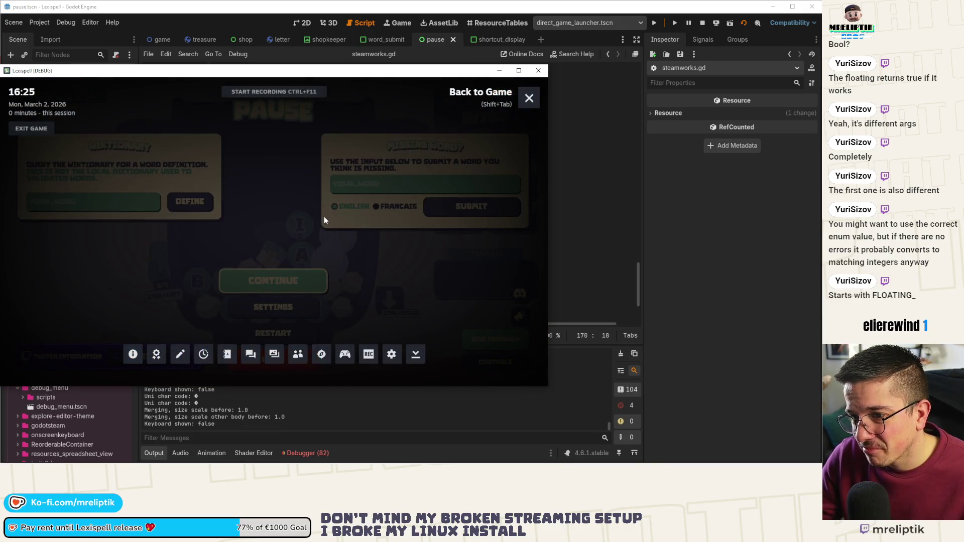
pyautogui.hotkey('shift', 'Tab')
pyautogui.press('Escape')
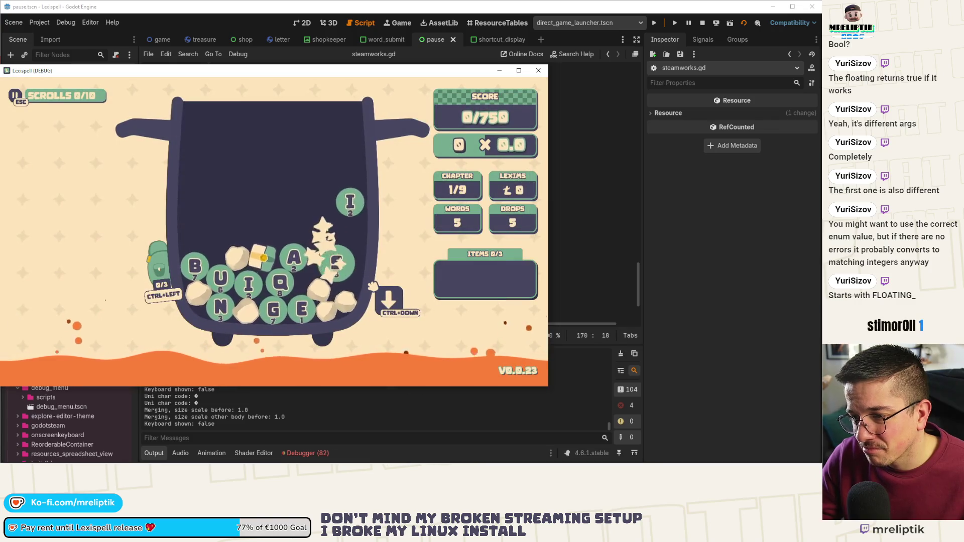
pyautogui.moveTo(265, 72)
pyautogui.mouseDown()
pyautogui.moveTo(270, 211)
pyautogui.moveTo(287, 123)
pyautogui.moveTo(961, 123)
pyautogui.mouseUp()
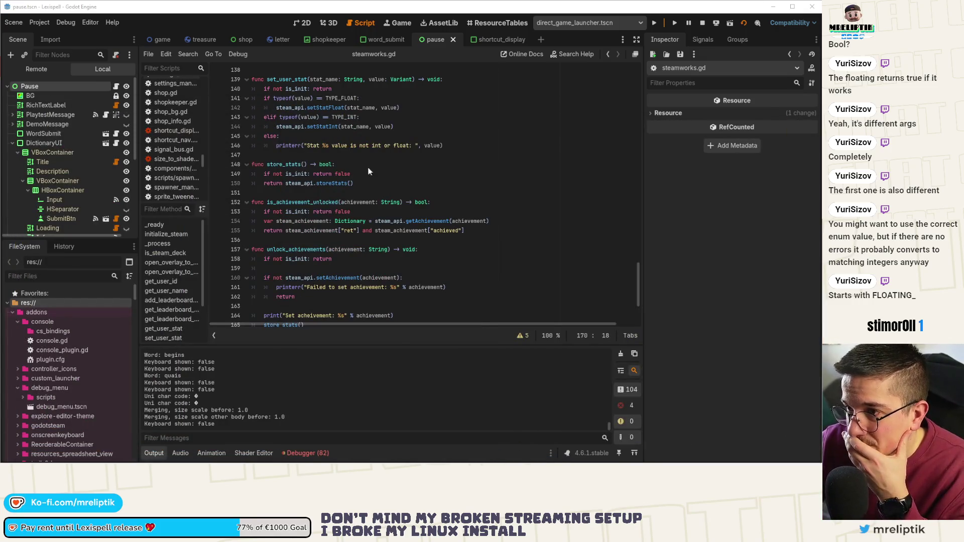
# Step: Comment out lines 26–30 (the overlay_toggled connection) in pause.gd, save, and relaunch the game
pyautogui.scroll(10, 369, 172)
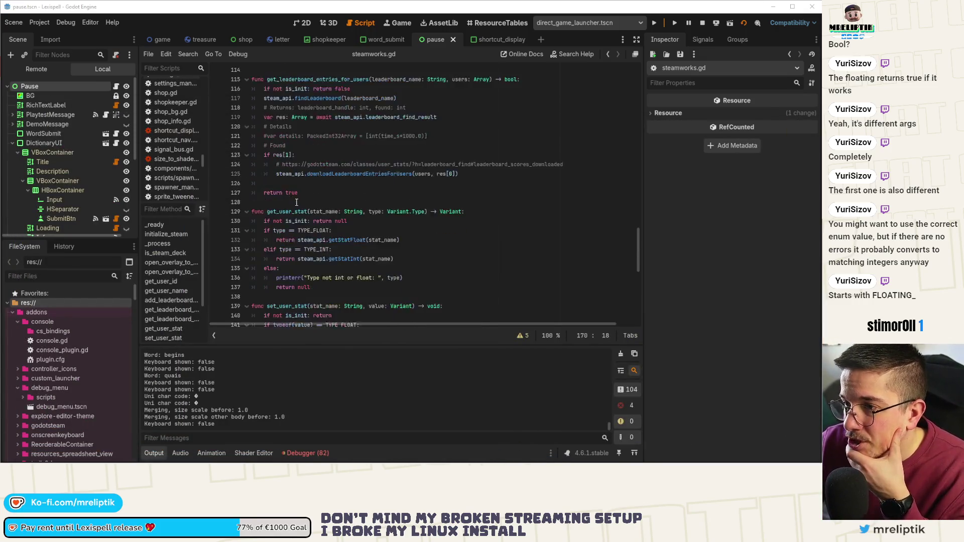
pyautogui.click(116, 86)
pyautogui.scroll(5, 342, 193)
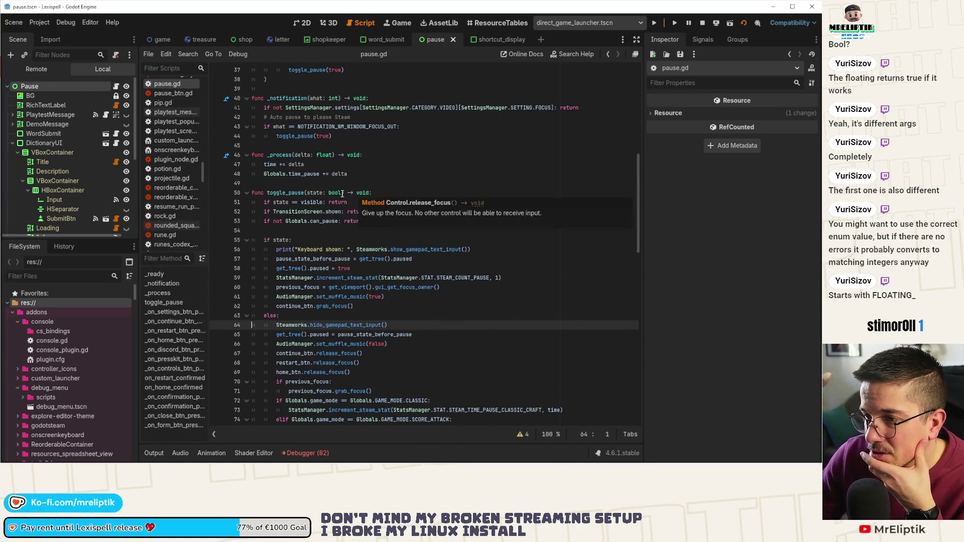
pyautogui.scroll(7, 343, 193)
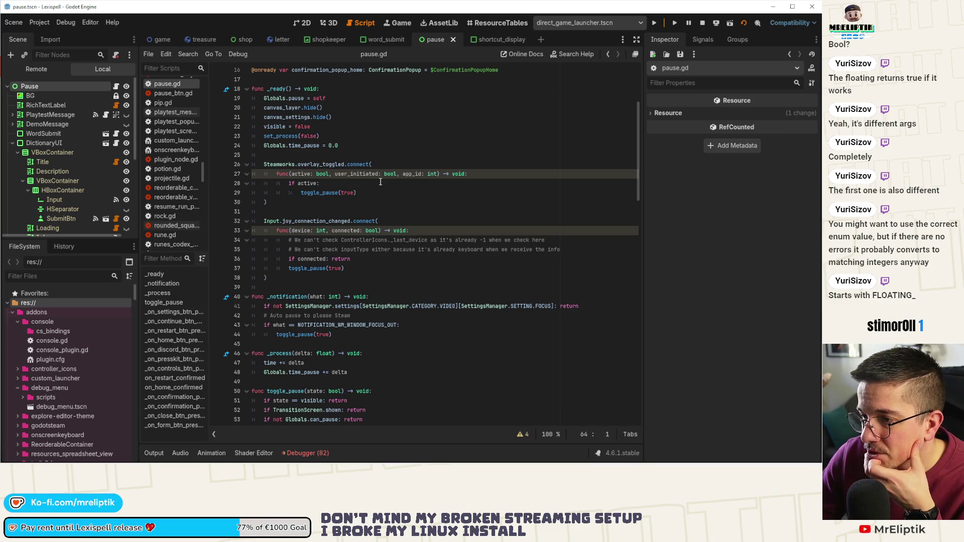
pyautogui.moveTo(269, 202)
pyautogui.mouseDown()
pyautogui.moveTo(254, 199)
pyautogui.moveTo(214, 153)
pyautogui.moveTo(211, 164)
pyautogui.mouseUp()
pyautogui.hotkey('ctrl', 'k')
pyautogui.hotkey('ctrl', 's')
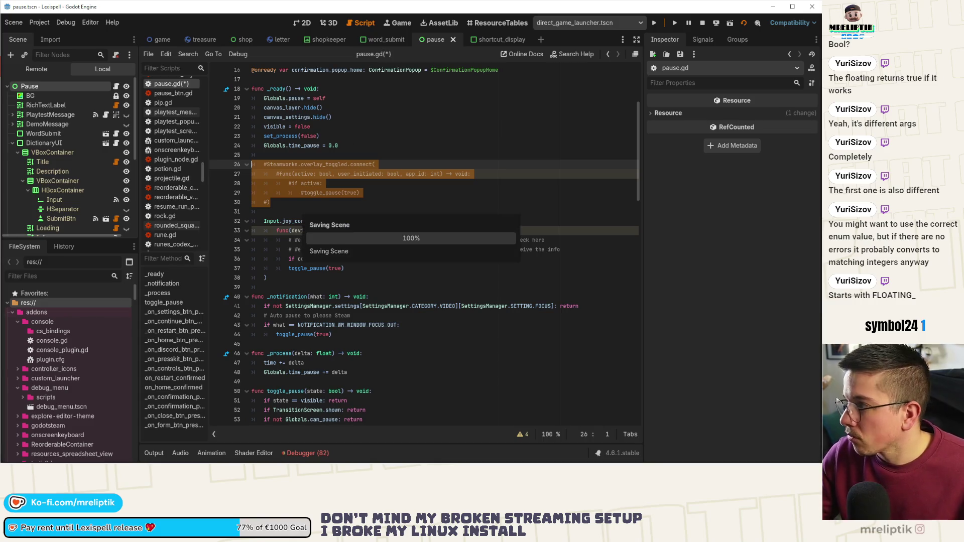
pyautogui.hotkey('shift', 'Tab')
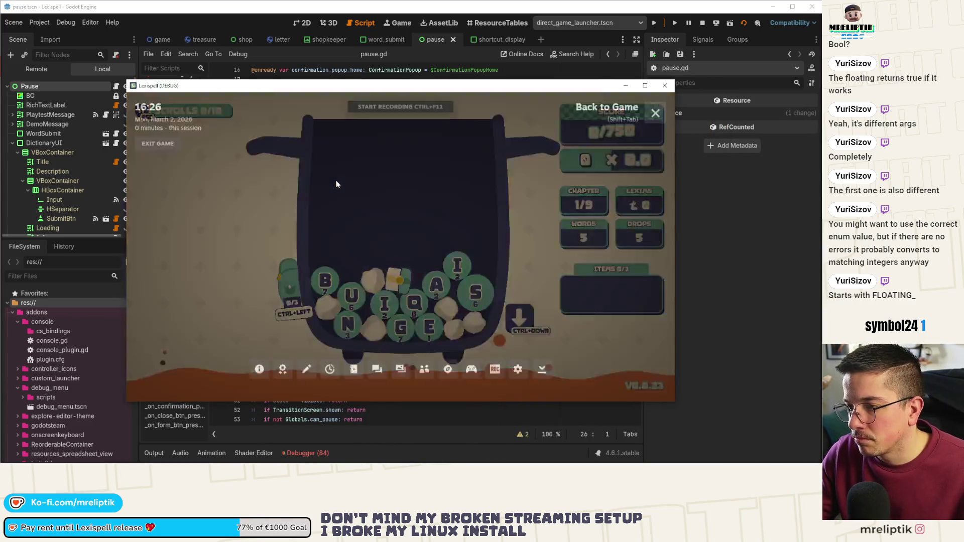
# Step: Toggle the pause menu on and off with Esc, then stop the running game
pyautogui.hotkey('shift', 'Tab')
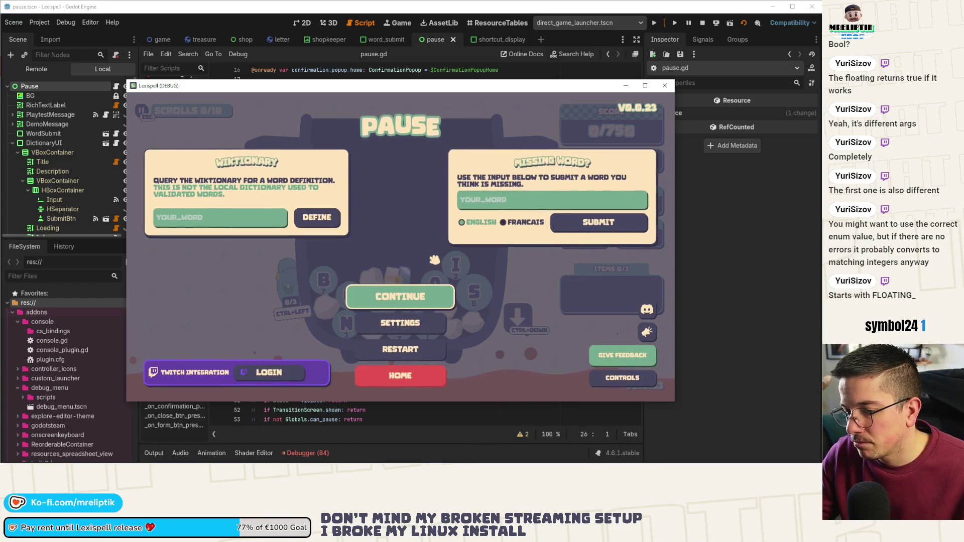
pyautogui.press('Escape')
pyautogui.press('Escape')
pyautogui.press('Escape')
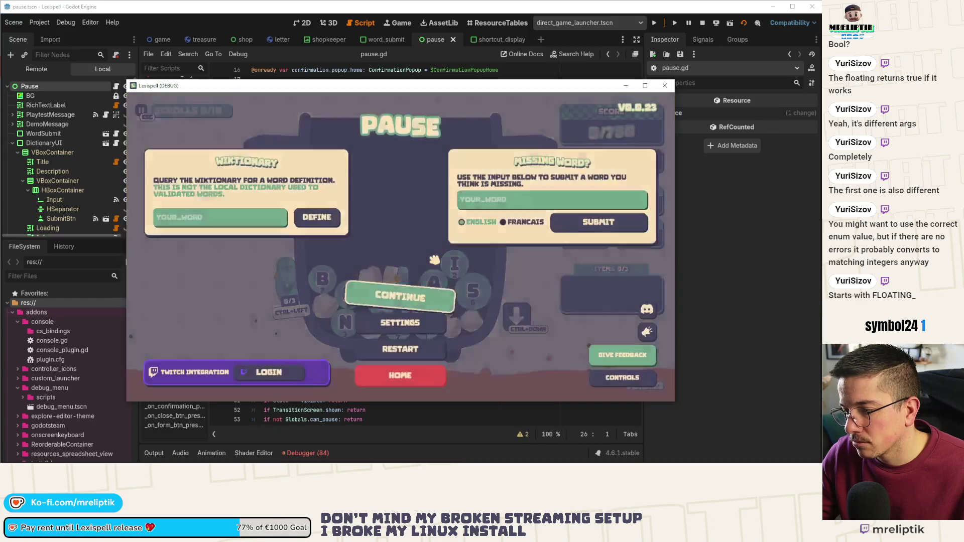
pyautogui.press('Escape')
pyautogui.press('Escape')
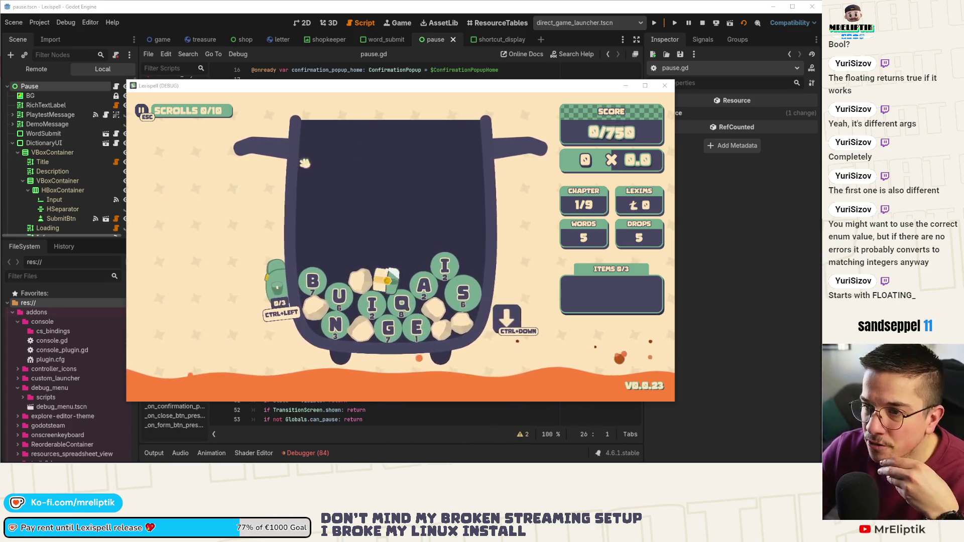
pyautogui.click(384, 405)
pyautogui.write('if state')
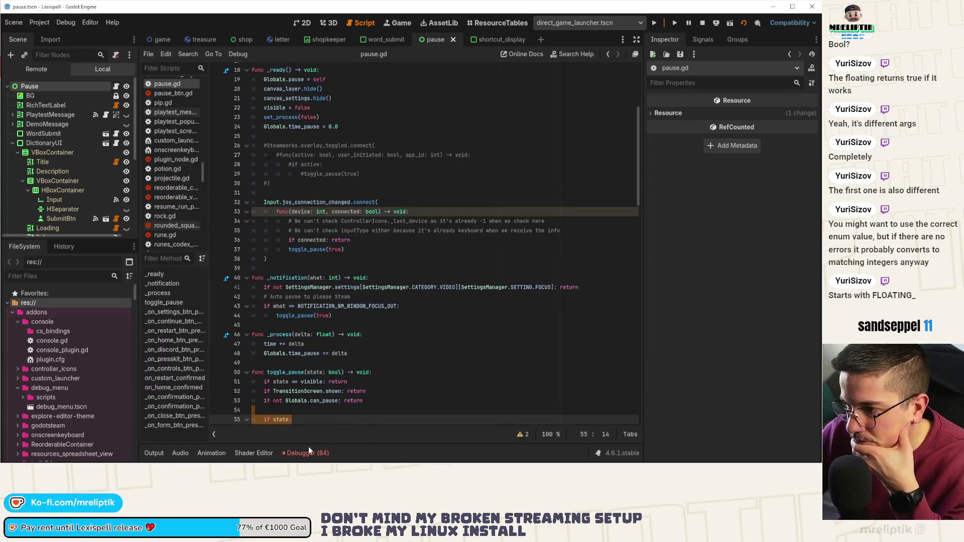
# Step: Jump from the show_gamepad_text_input call on pause.gd line 56 to its definition in steamworks.gd
pyautogui.click(307, 452)
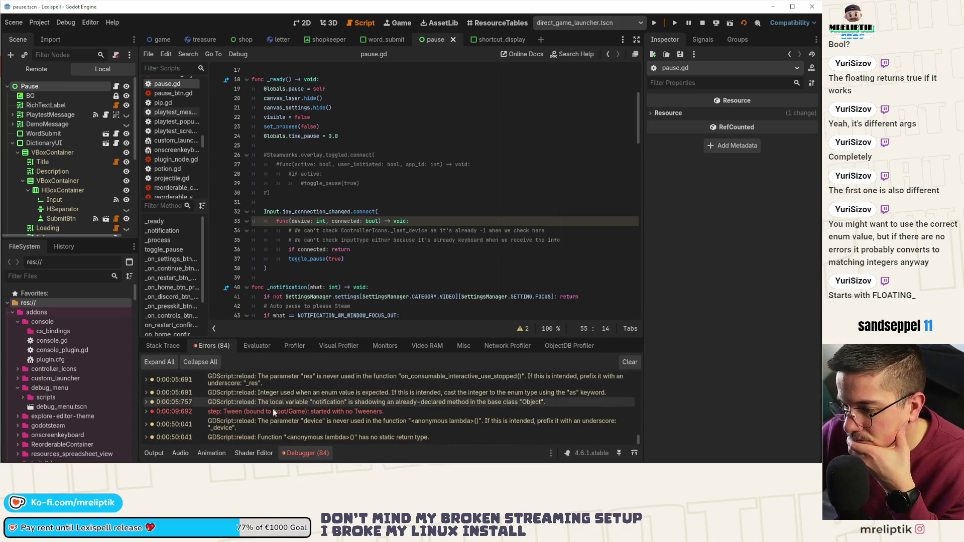
pyautogui.click(305, 453)
pyautogui.scroll(5, 350, 227)
pyautogui.click(406, 269)
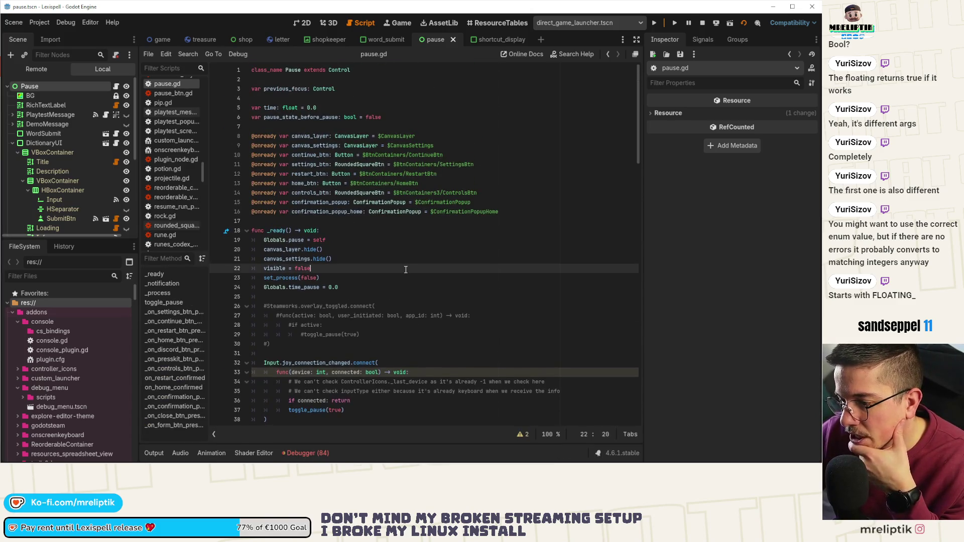
pyautogui.scroll(-3, 406, 271)
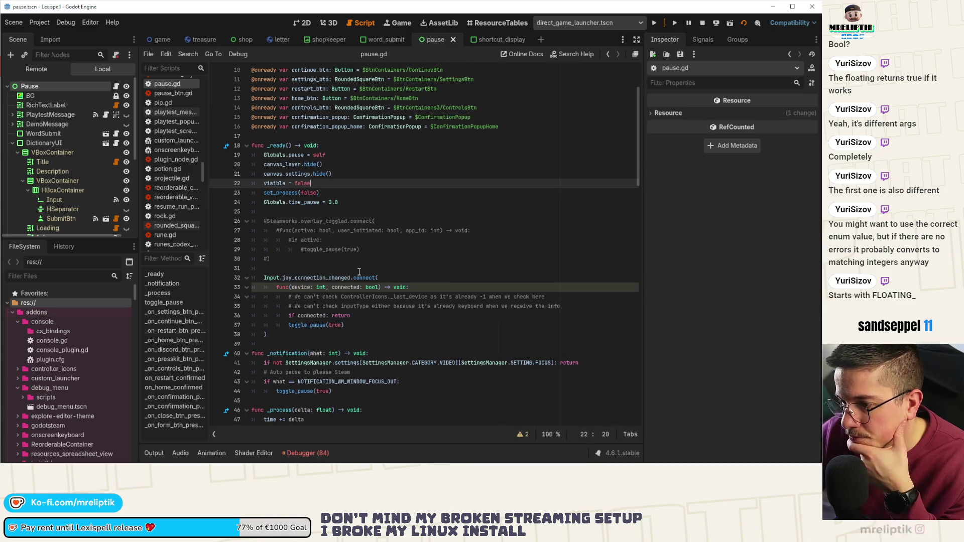
pyautogui.scroll(-8, 359, 272)
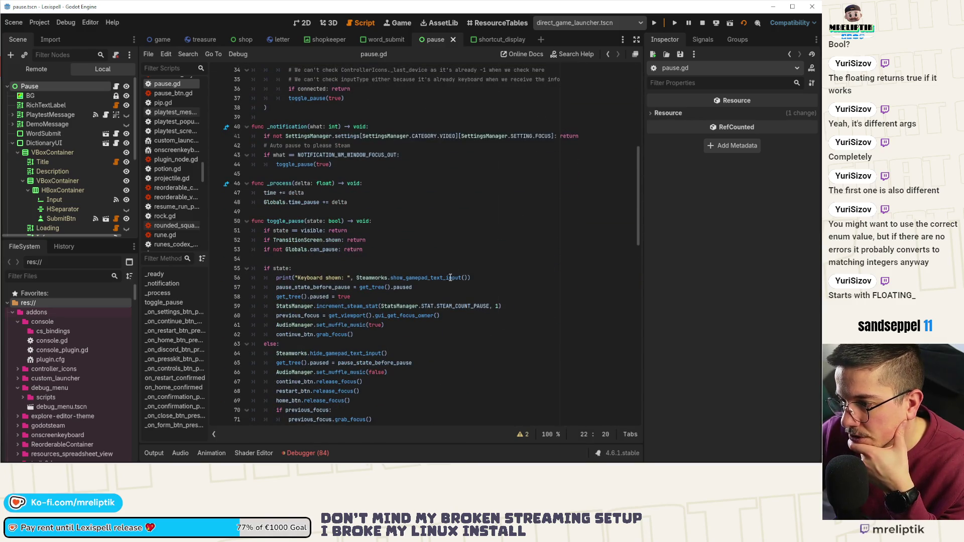
pyautogui.click(461, 278)
pyautogui.keyDown('ctrl'); pyautogui.click(425, 279); pyautogui.keyUp('ctrl')
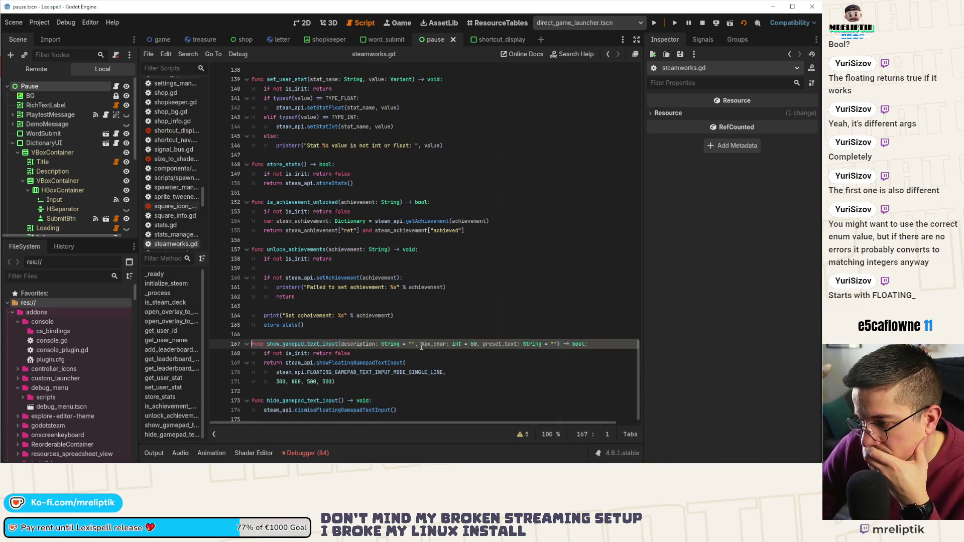
# Step: Delete the max_char, preset_text and description parameters from show_gamepad_text_input
pyautogui.moveTo(421, 344)
pyautogui.mouseDown()
pyautogui.moveTo(568, 346)
pyautogui.moveTo(558, 346)
pyautogui.mouseUp()
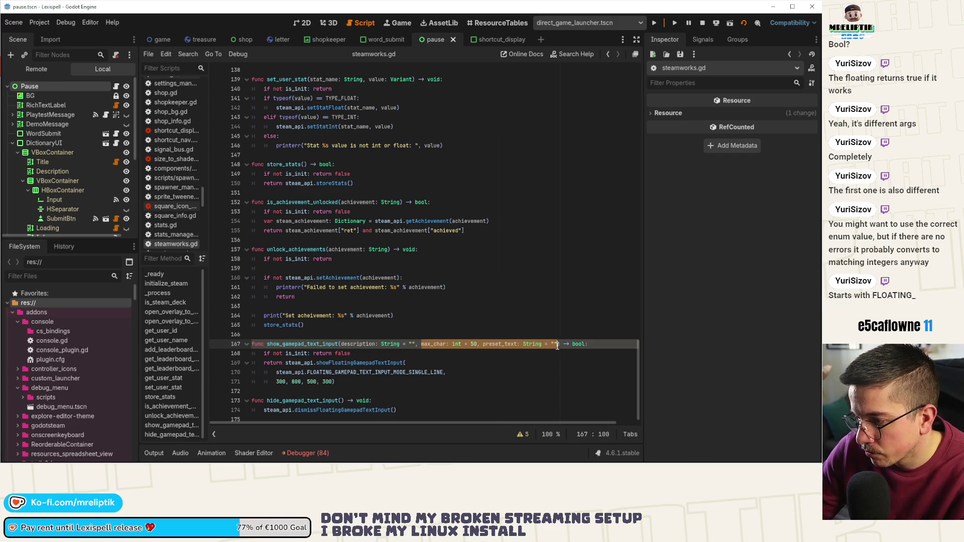
pyautogui.press('BackSpace')
pyautogui.press('BackSpace')
pyautogui.press('BackSpace')
pyautogui.moveTo(414, 345); pyautogui.dragTo(340, 345)
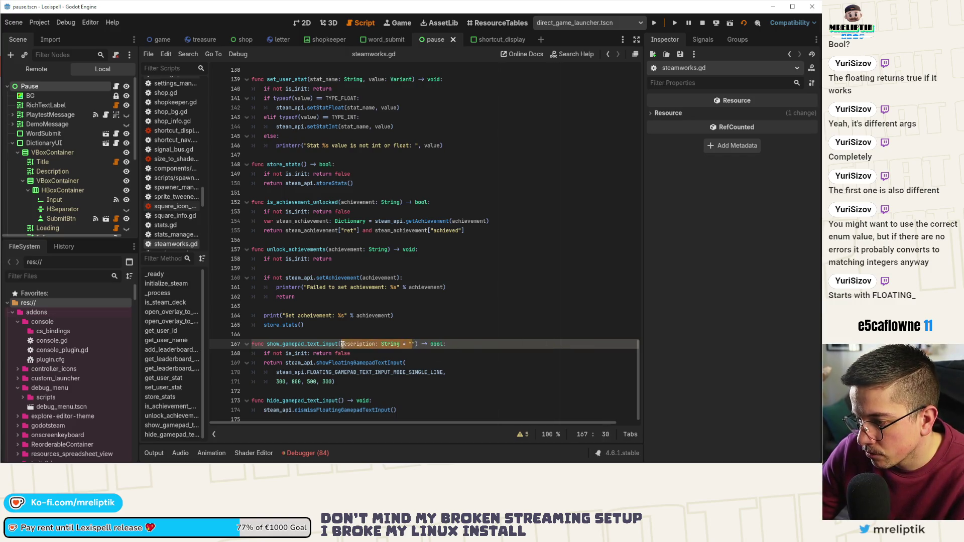
pyautogui.press('BackSpace')
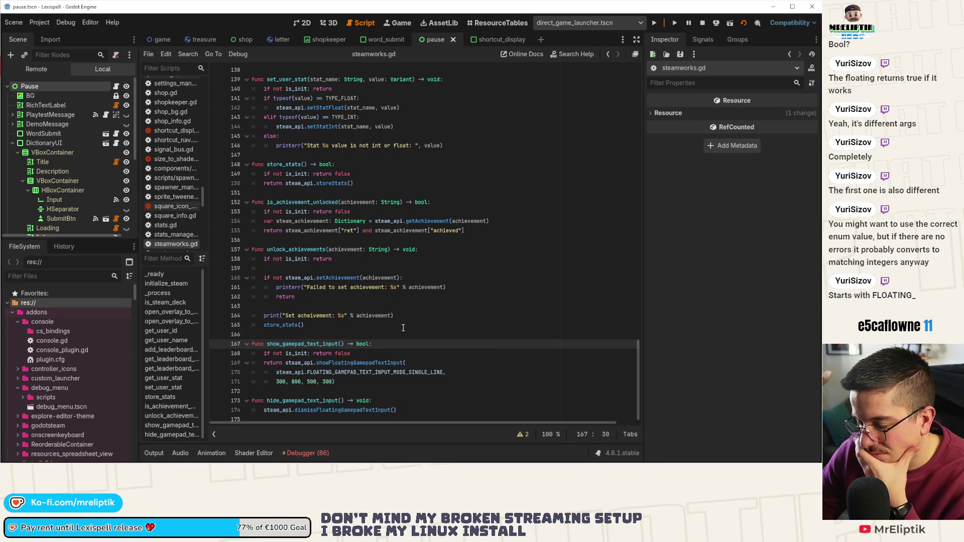
# Step: Change line 171's position values from 300, 800 to 0, 0, save steamworks.gd, and run the game
pyautogui.click(295, 383)
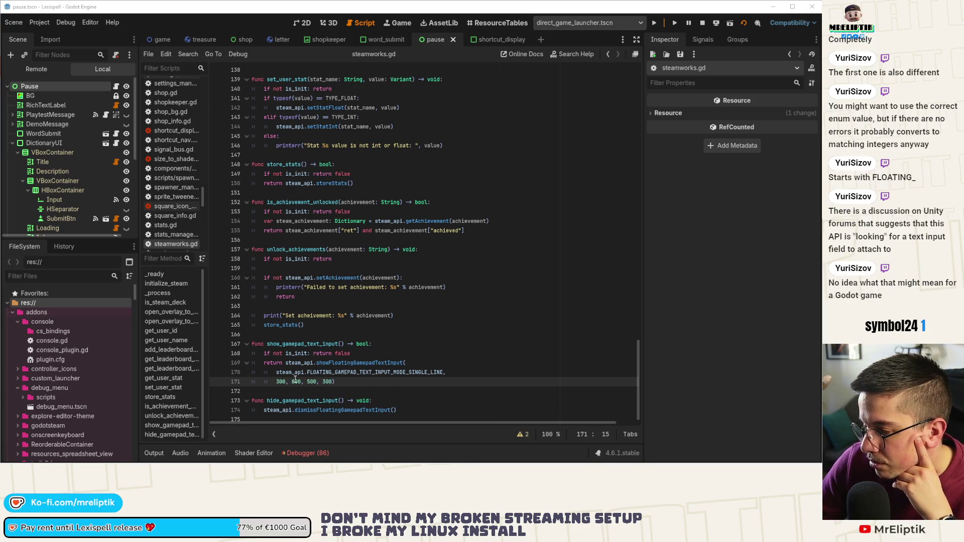
pyautogui.press('BackSpace')
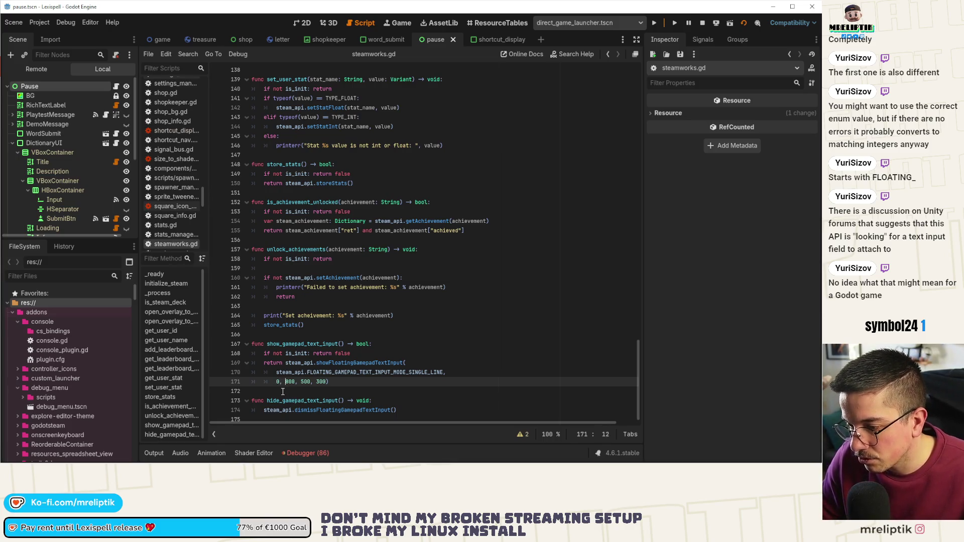
pyautogui.press('BackSpace')
pyautogui.press('BackSpace')
pyautogui.hotkey('ctrl', 's')
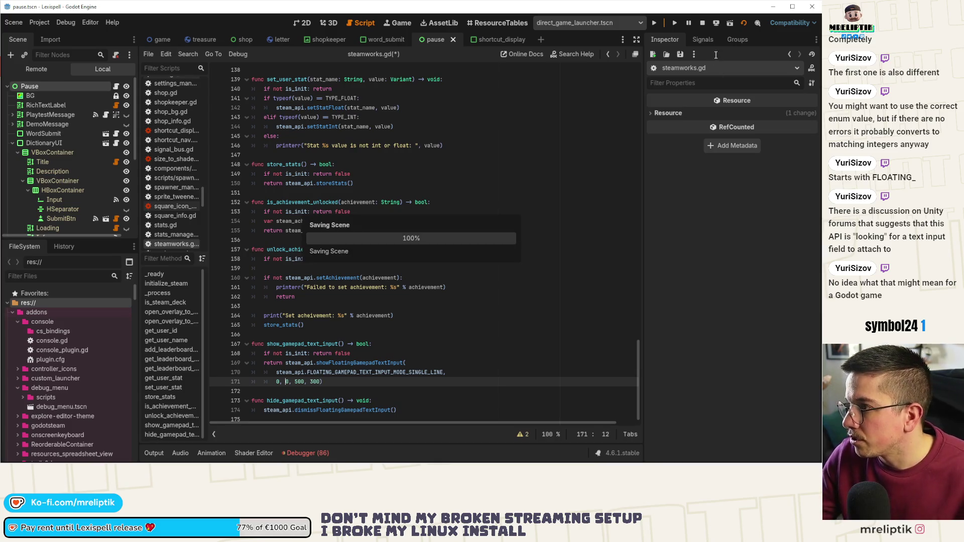
pyautogui.press('F5')
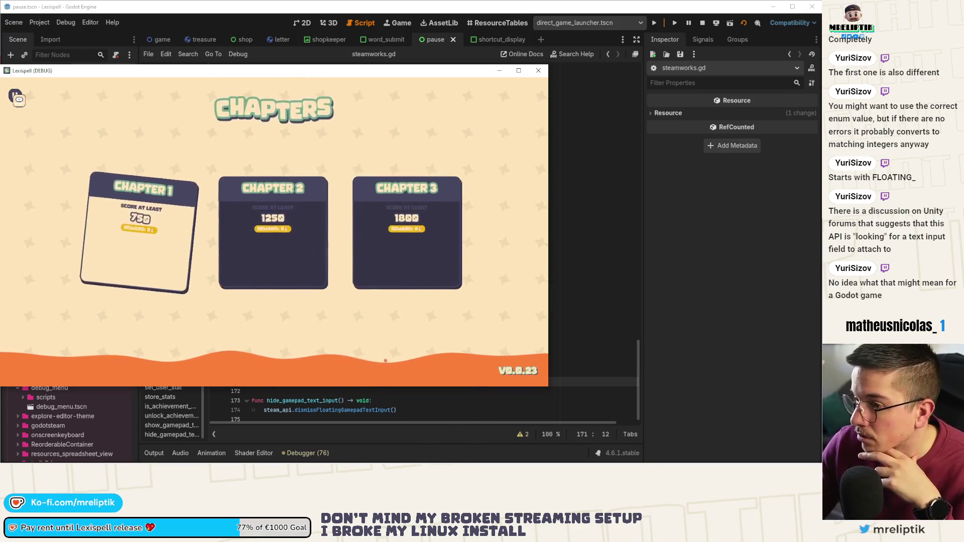
# Step: Start Chapter 1, pause, focus the Wiktionary word and Missing Word fields, then return to the editor
pyautogui.click(123, 236)
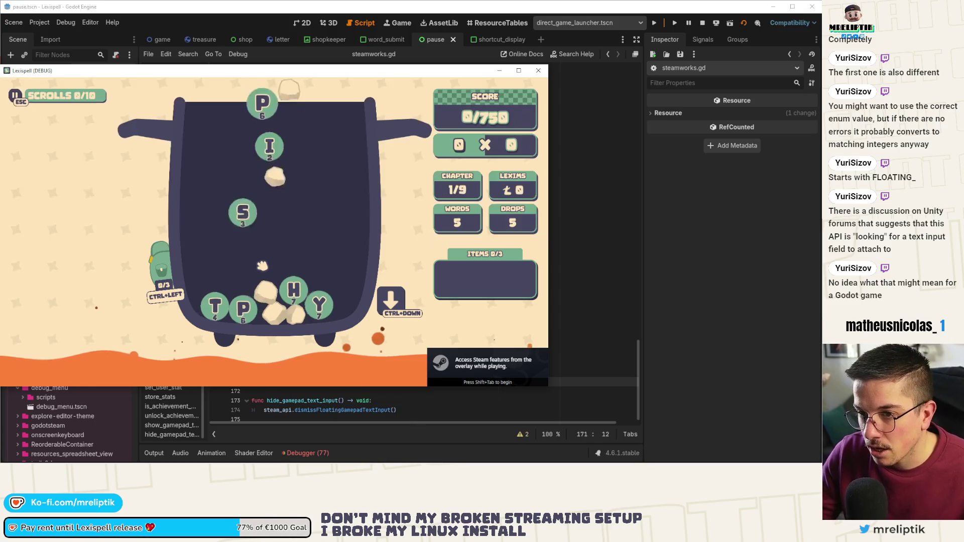
pyautogui.press('Escape')
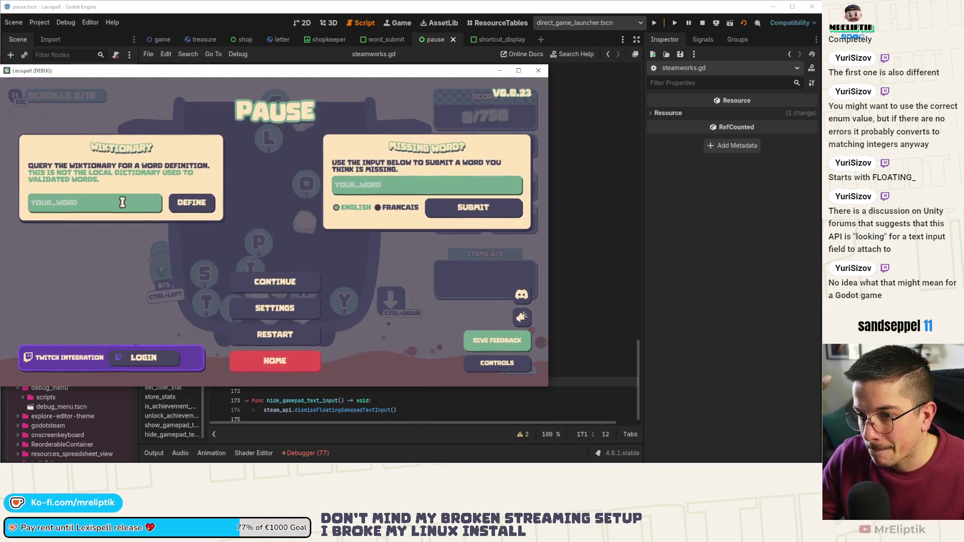
pyautogui.click(117, 204)
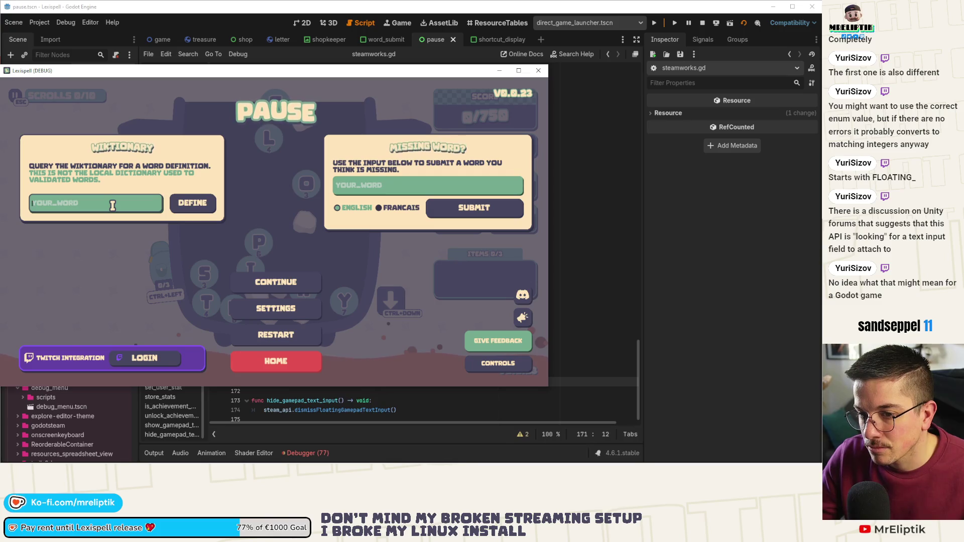
pyautogui.press('Escape')
pyautogui.press('Escape')
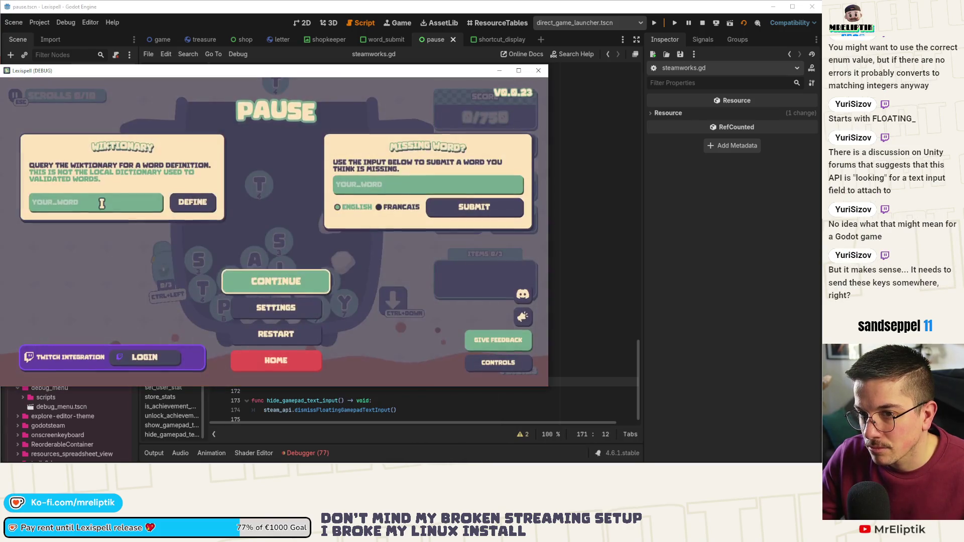
pyautogui.click(102, 203)
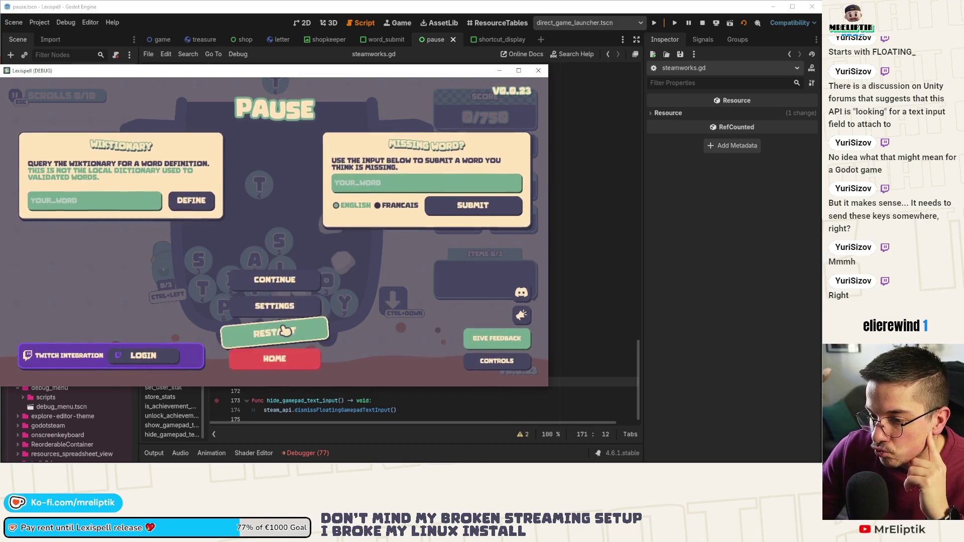
pyautogui.click(392, 188)
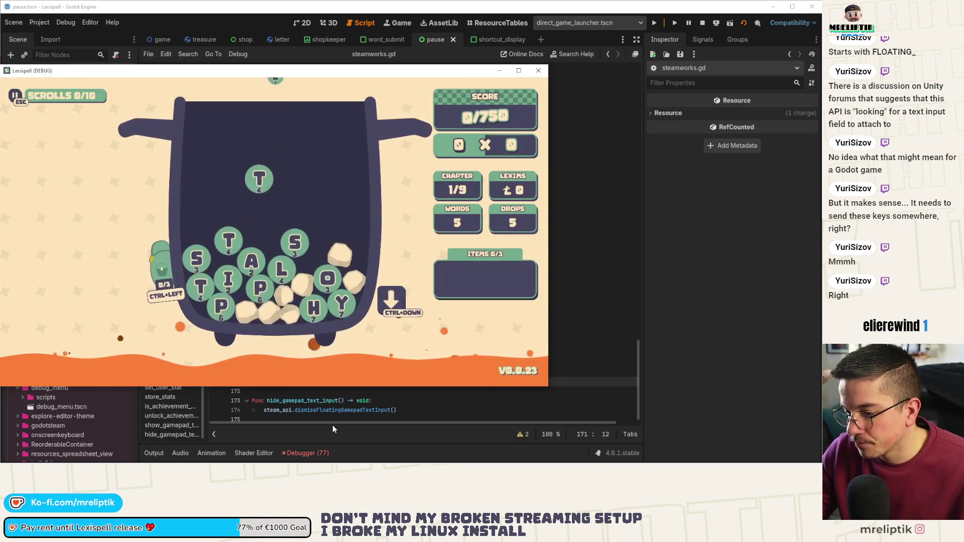
pyautogui.click(309, 453)
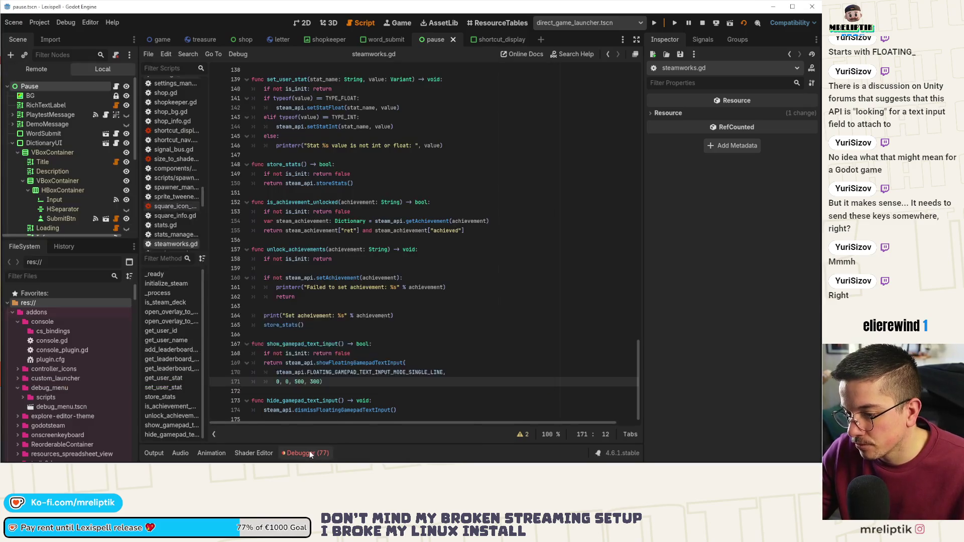
pyautogui.click(309, 452)
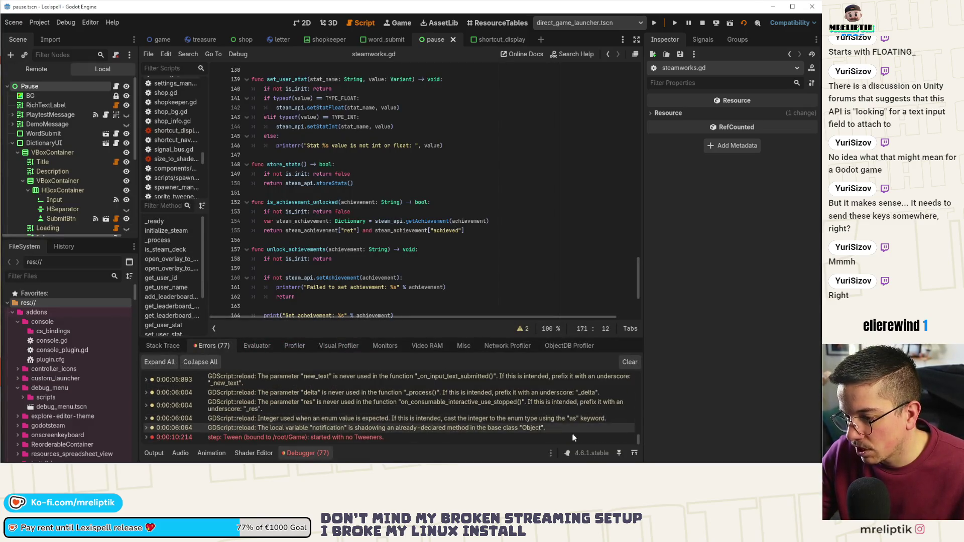
pyautogui.click(307, 453)
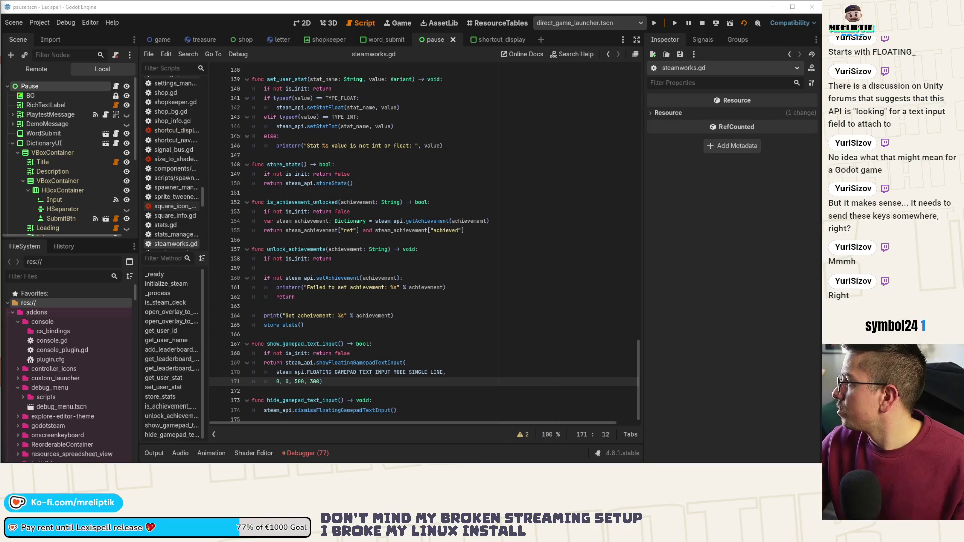
pyautogui.hotkey('alt', 'Tab')
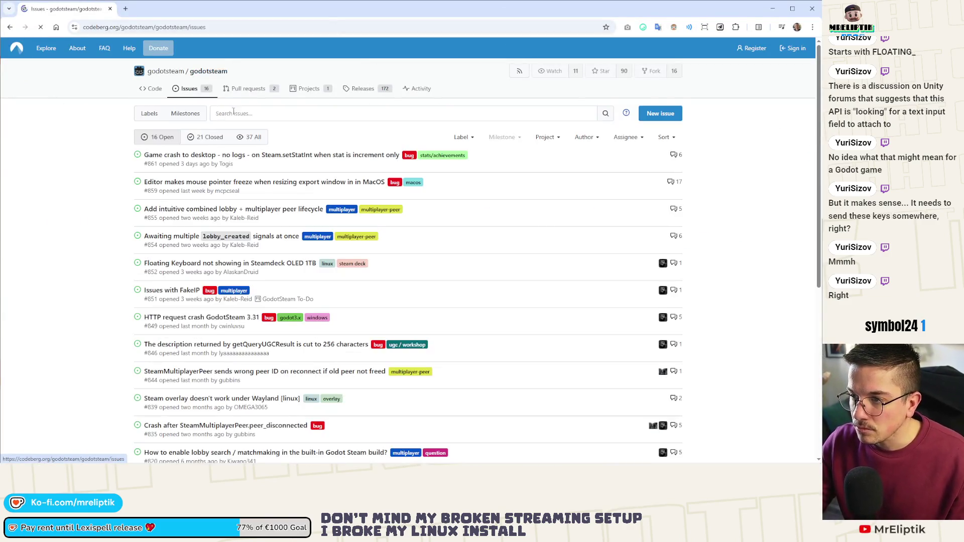
# Step: Search godotsteam issues for 'keyboard', open issue #852, and follow its link to steam-for-linux #12195
pyautogui.click(243, 112)
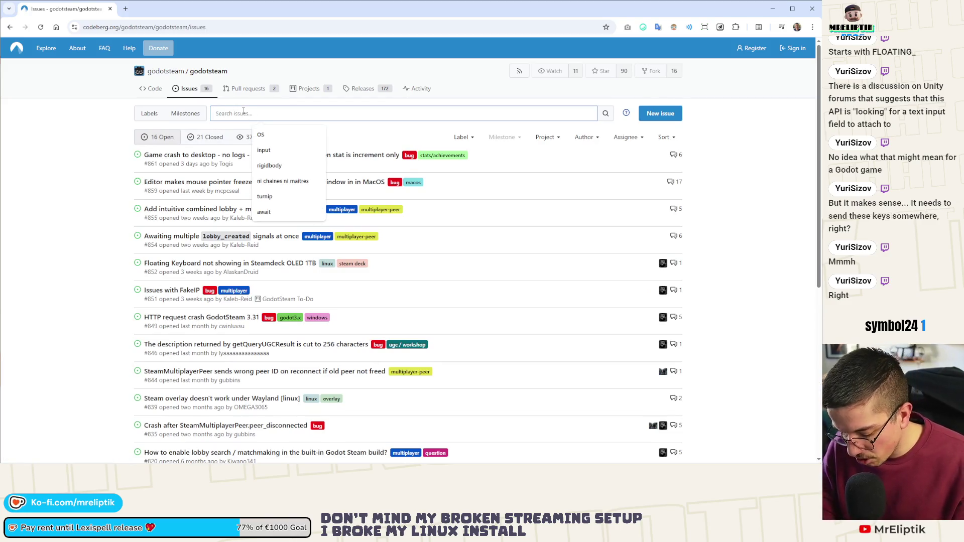
pyautogui.write('keyboard')
pyautogui.press('Return')
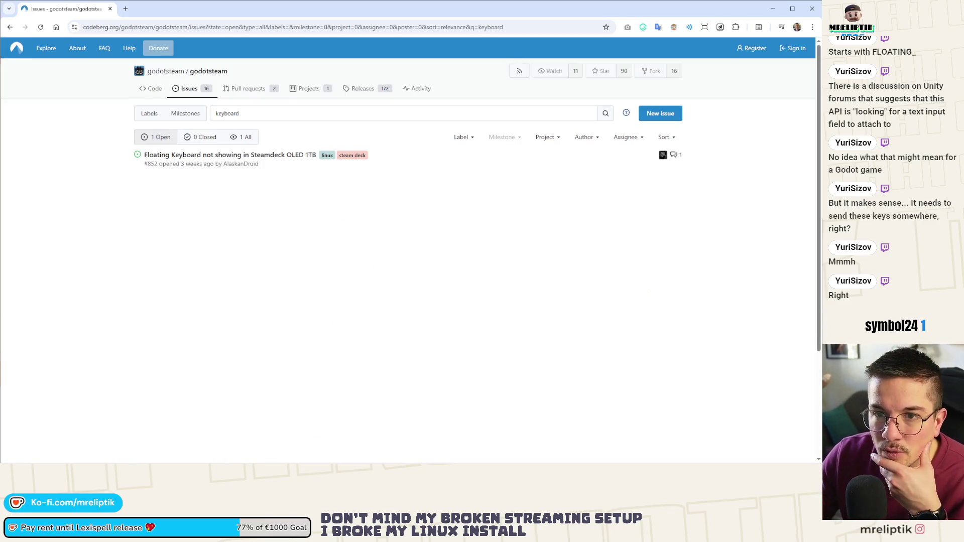
pyautogui.click(196, 155)
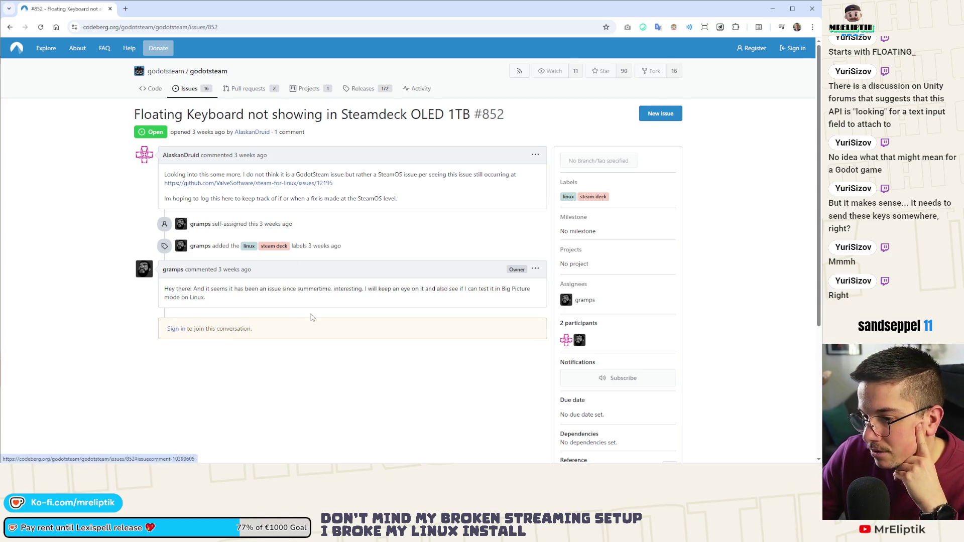
pyautogui.click(279, 183)
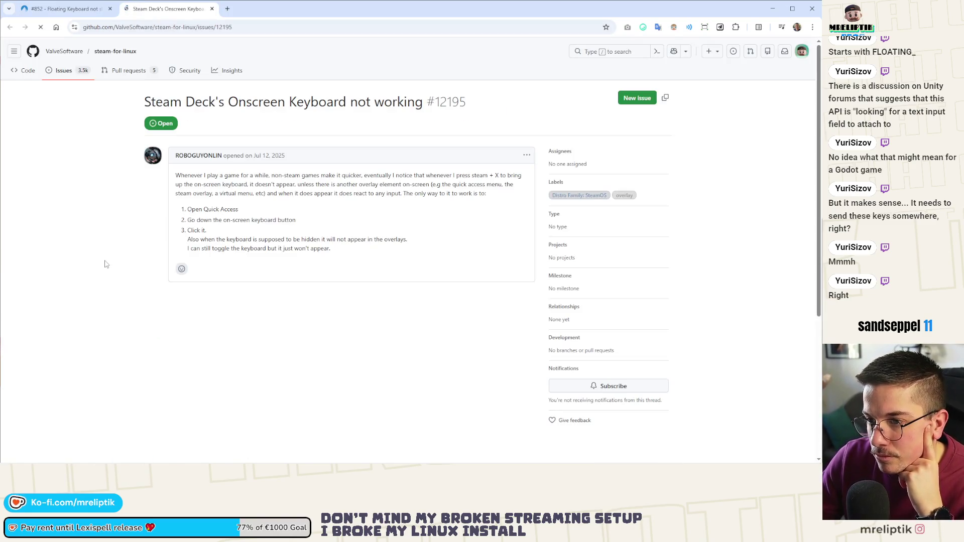
# Step: Read through the comments on GitHub issue #12195, then close the tab and the browser
pyautogui.scroll(-1, 105, 263)
pyautogui.scroll(-1, 106, 263)
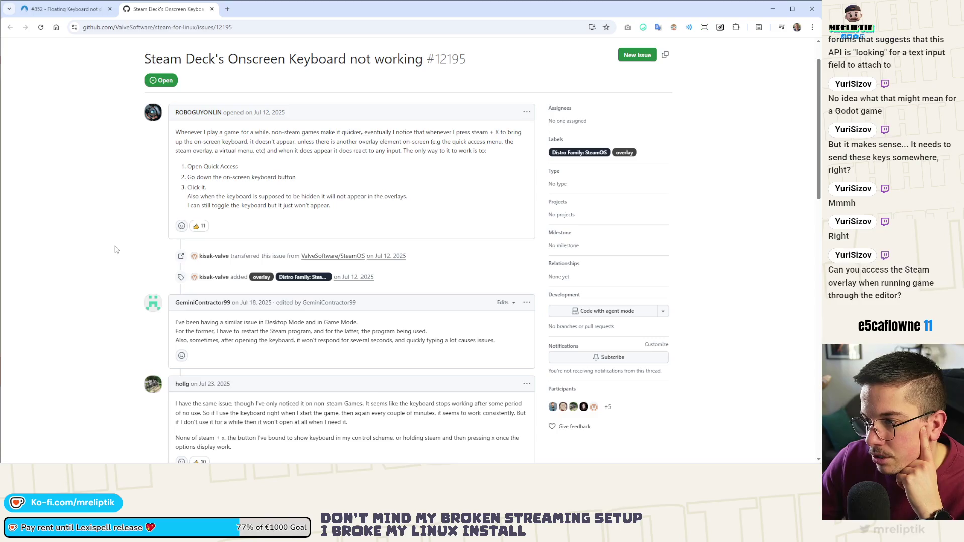
pyautogui.scroll(-3, 113, 252)
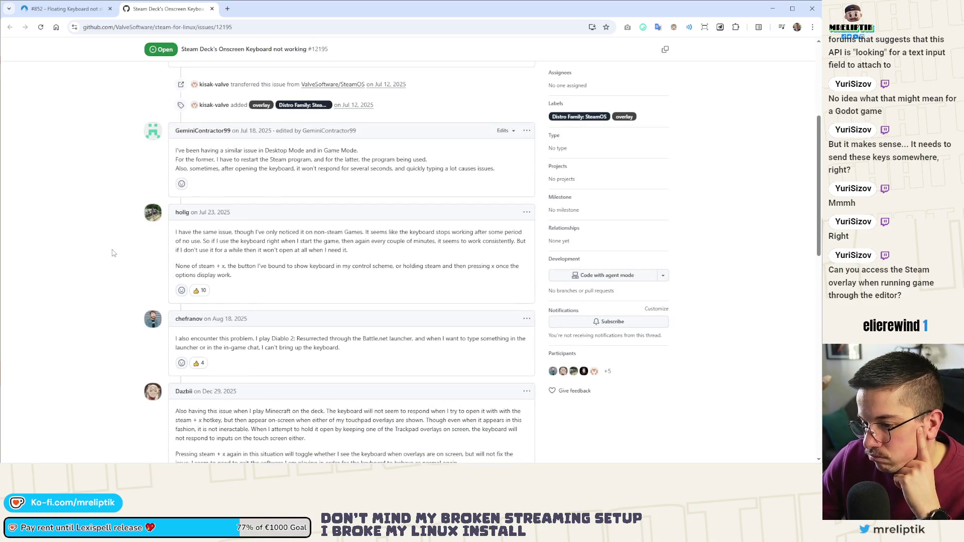
pyautogui.scroll(-3, 113, 253)
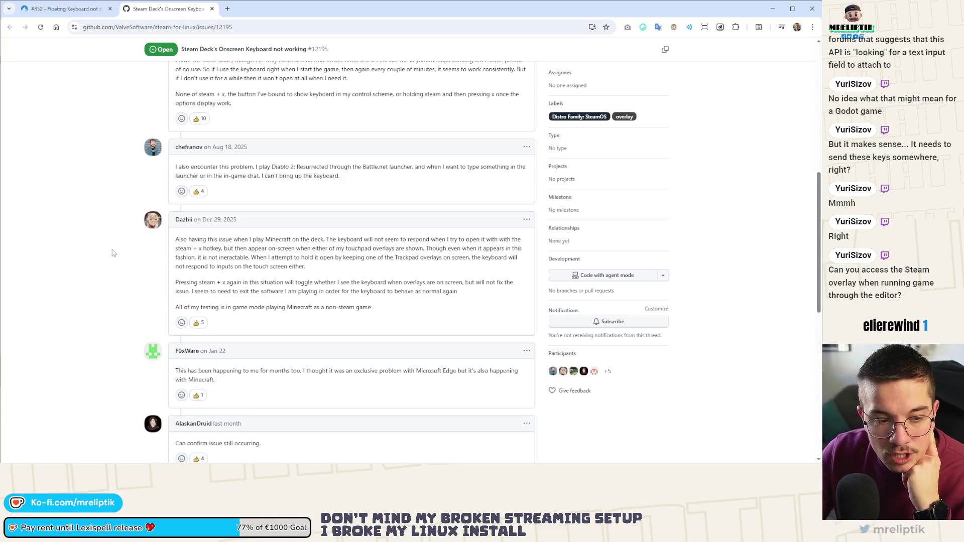
pyautogui.click(212, 8)
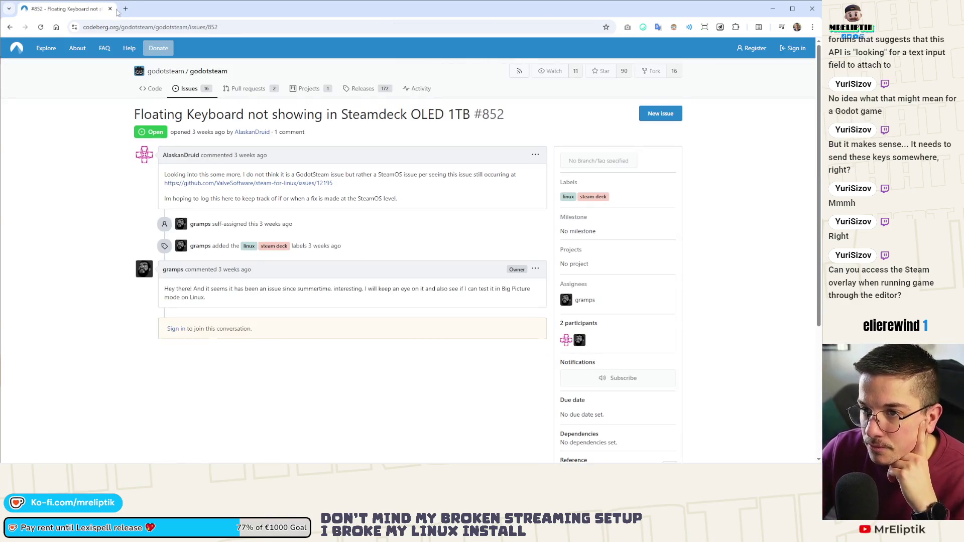
pyautogui.click(110, 8)
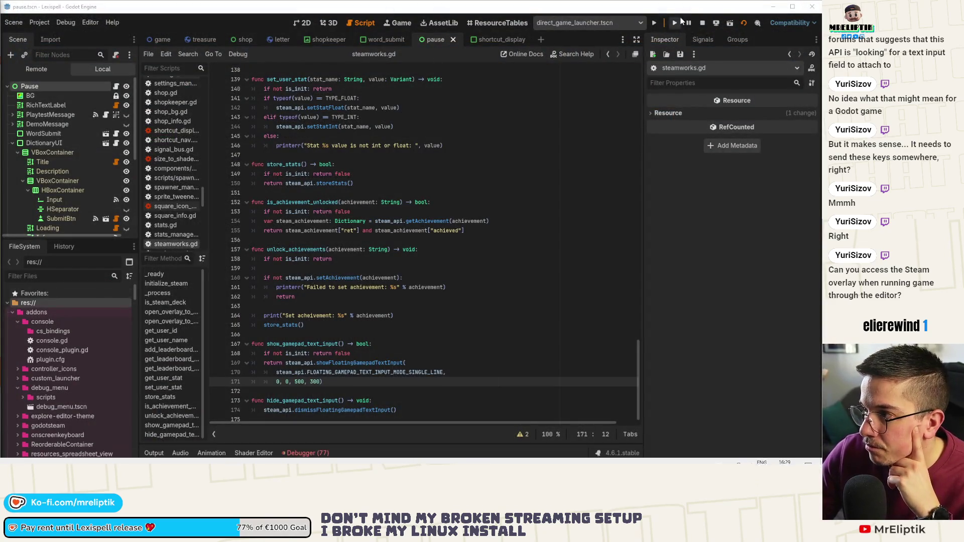
# Step: Uncomment lines 26–31 of pause.gd to restore the overlay_toggled connection, save, and run the game
pyautogui.scroll(9, 321, 297)
pyautogui.scroll(12, 322, 297)
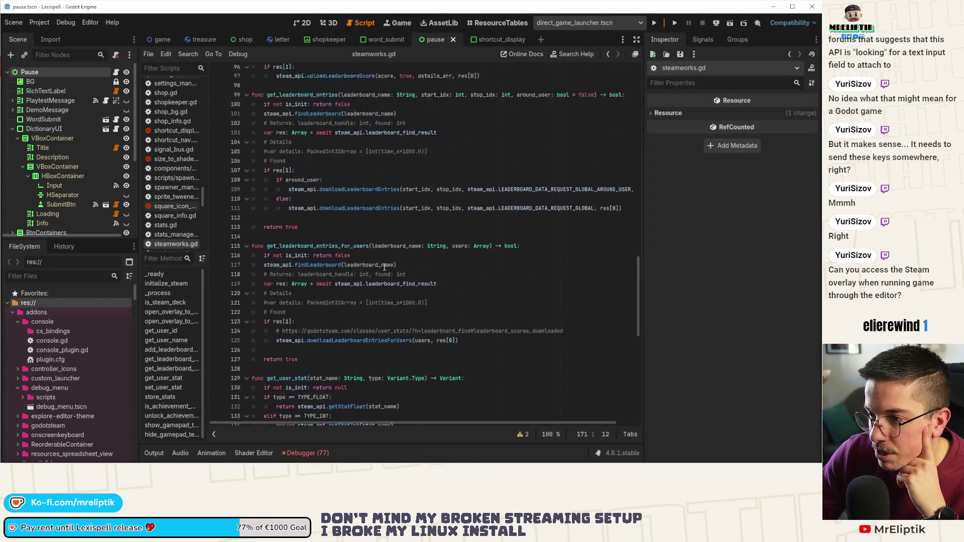
pyautogui.click(116, 72)
pyautogui.scroll(4, 397, 301)
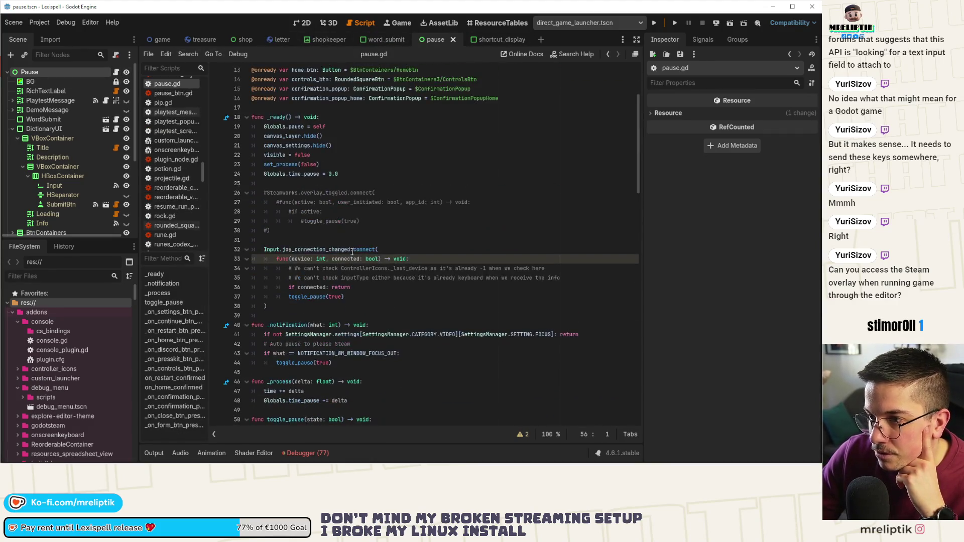
pyautogui.moveTo(281, 240); pyautogui.dragTo(206, 207)
pyautogui.hotkey('ctrl', 'k')
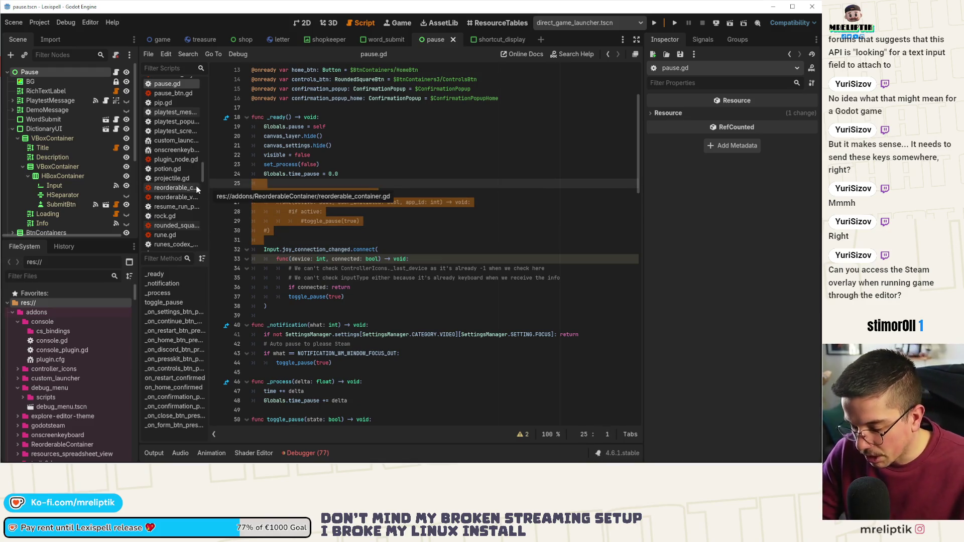
pyautogui.hotkey('ctrl', 's')
pyautogui.click(653, 23)
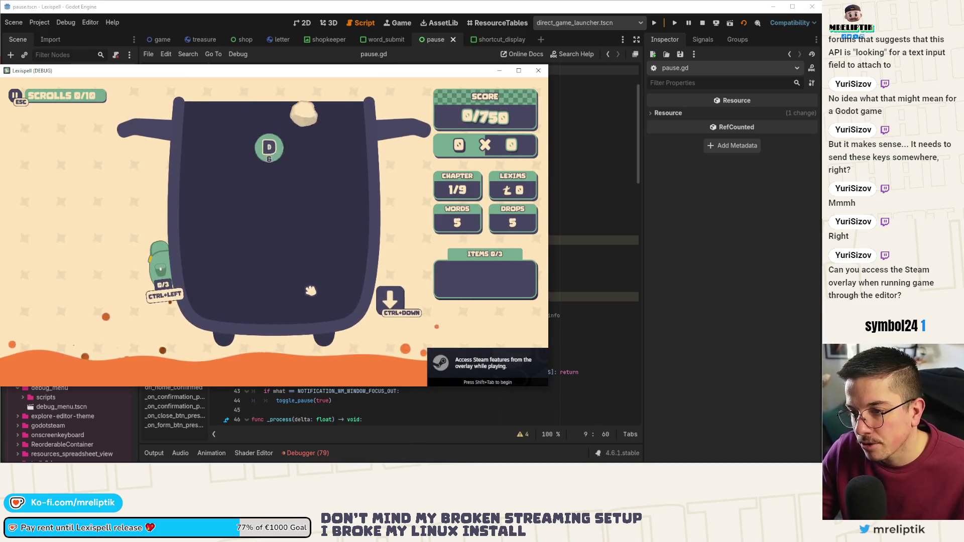
# Step: Open and close the Steam overlay over the game, toggle the pause menu, then reopen the overlay
pyautogui.hotkey('shift', 'Tab')
pyautogui.hotkey('shift', 'Tab')
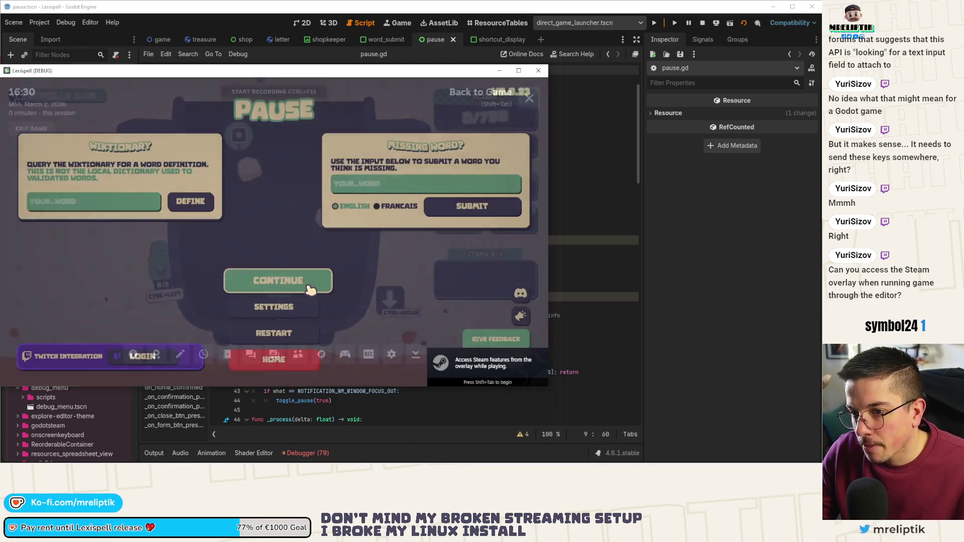
pyautogui.click(317, 284)
pyautogui.press('Escape')
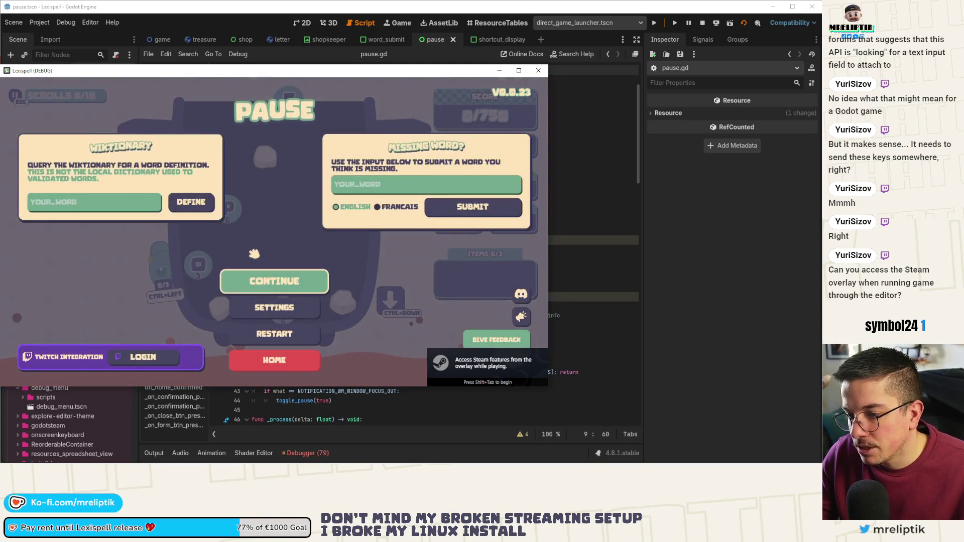
pyautogui.press('Escape')
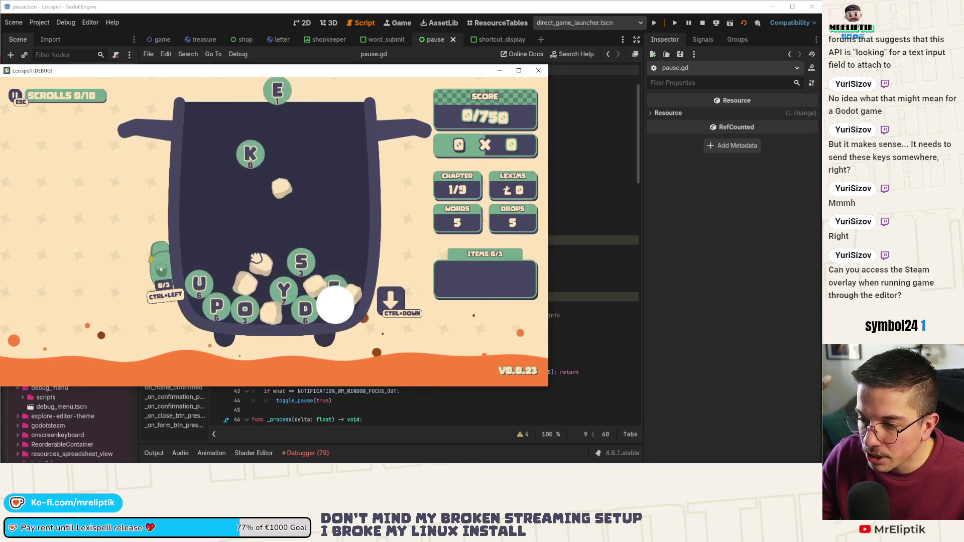
pyautogui.hotkey('shift', 'Tab')
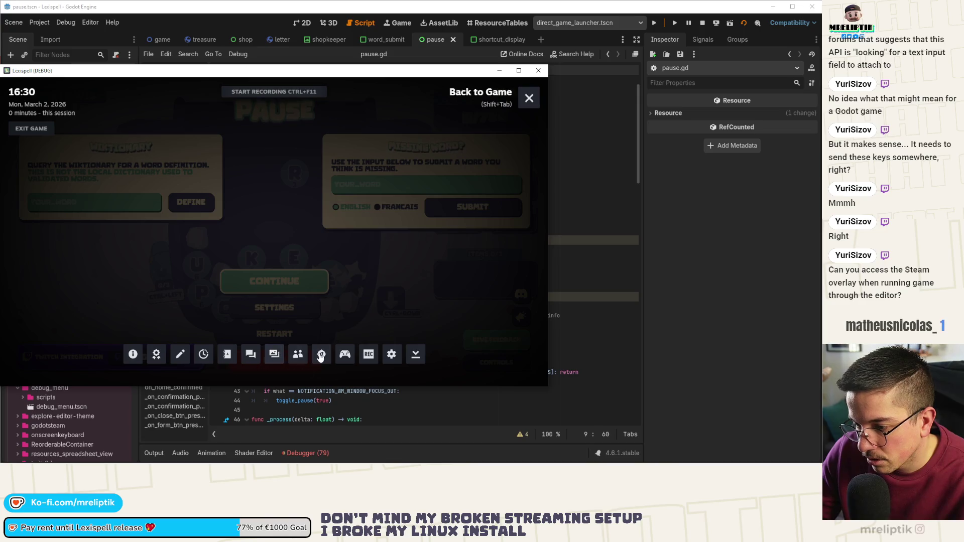
# Step: Browse the Steam overlay's In Game and Notifications settings pages, then close the settings panel
pyautogui.click(392, 355)
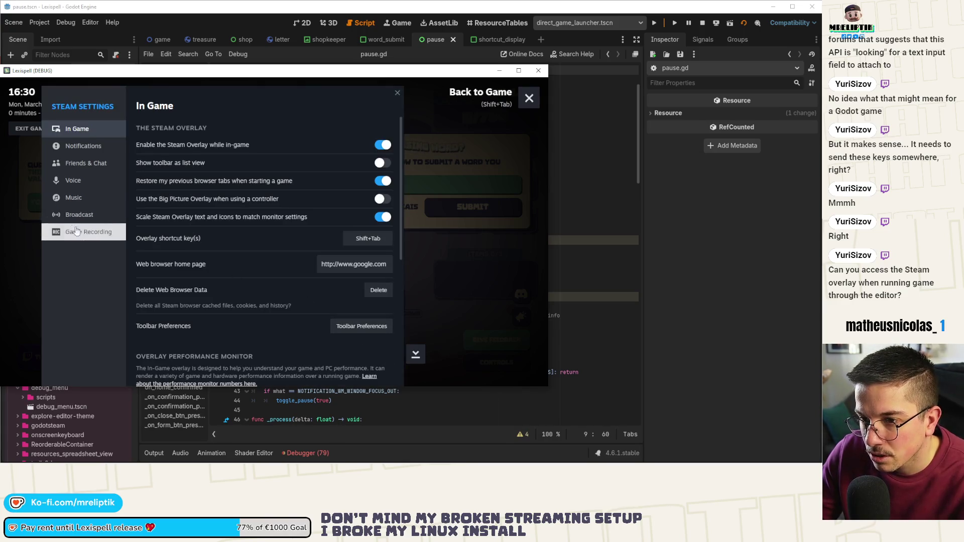
pyautogui.click(82, 146)
pyautogui.click(83, 130)
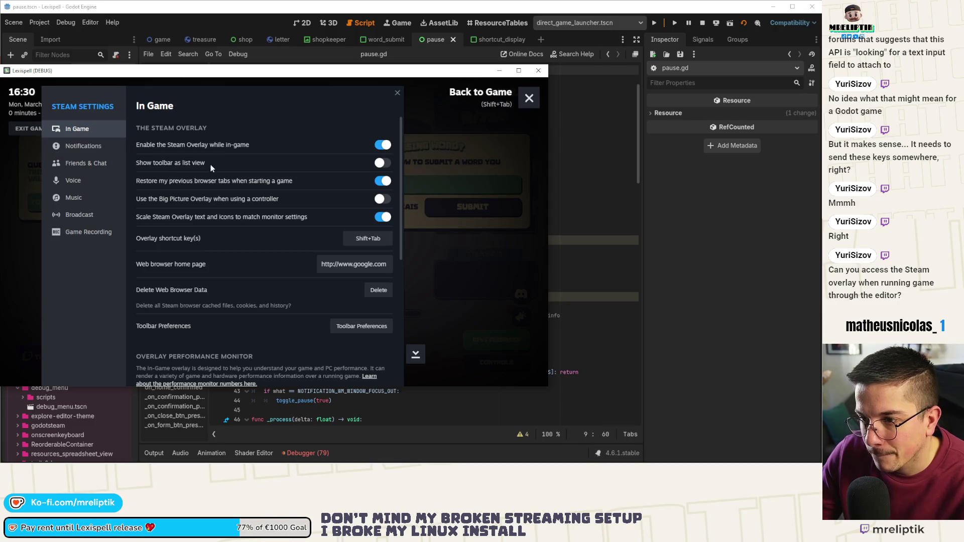
pyautogui.scroll(-2, 173, 244)
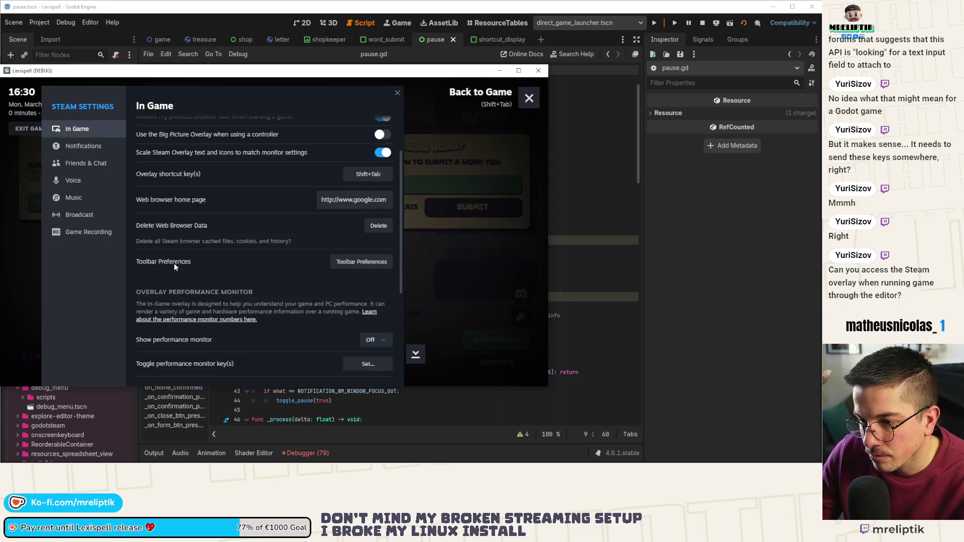
pyautogui.scroll(-2, 172, 269)
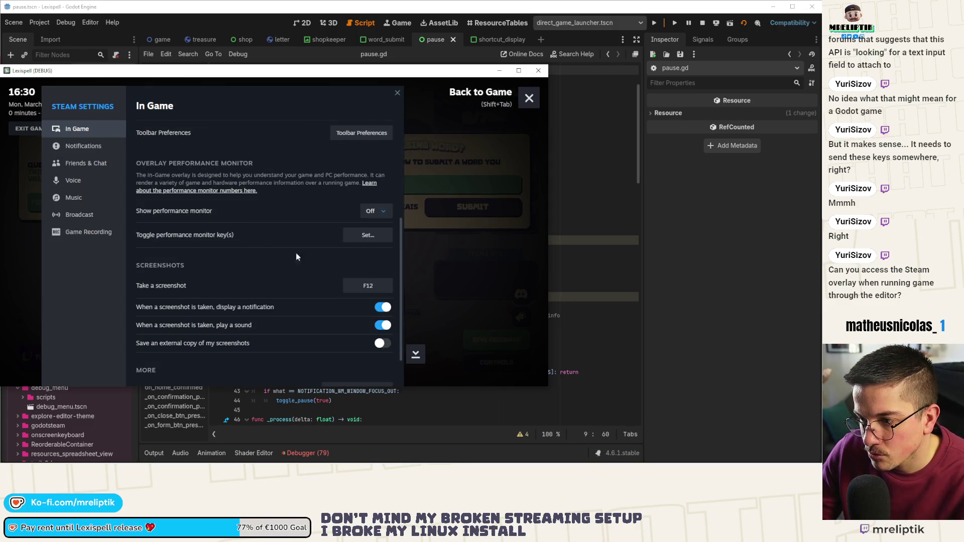
pyautogui.scroll(-1, 296, 257)
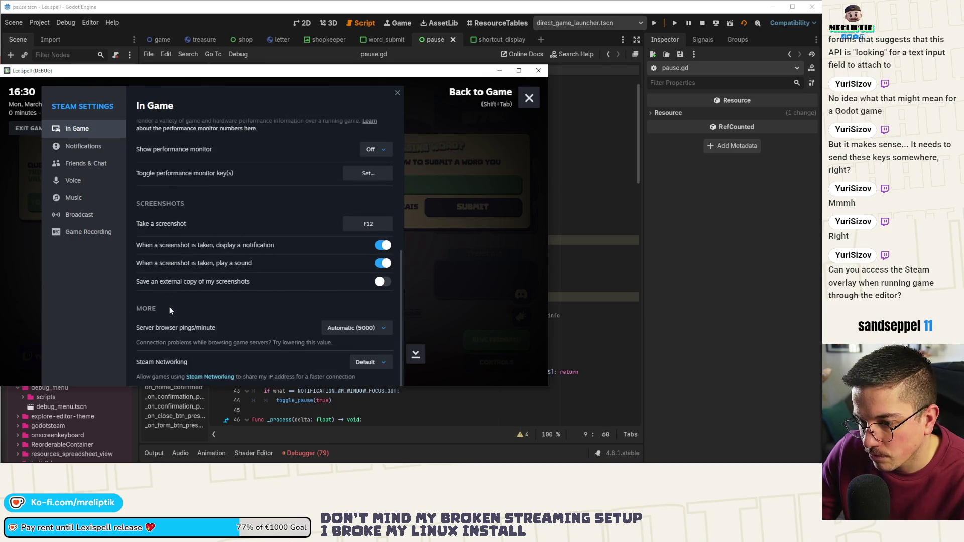
pyautogui.scroll(4, 179, 351)
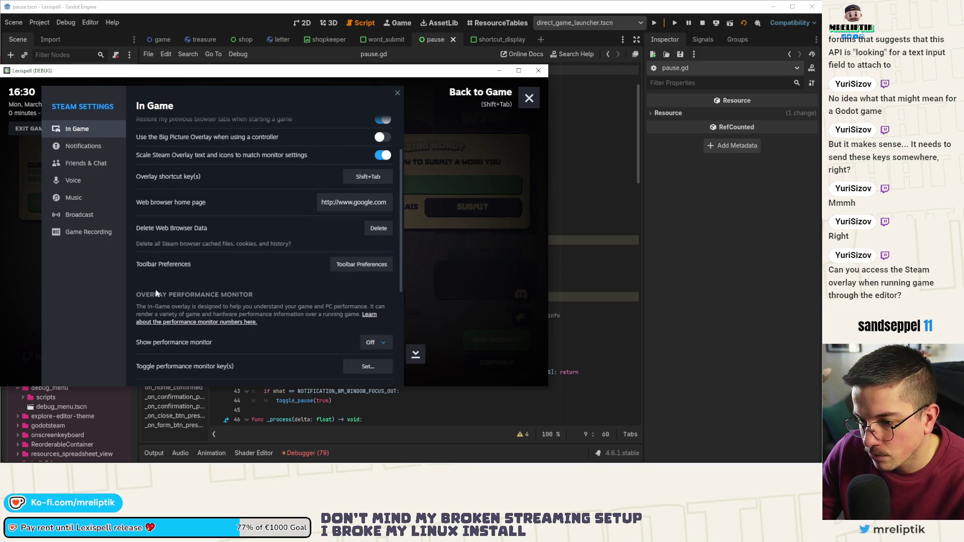
pyautogui.click(84, 146)
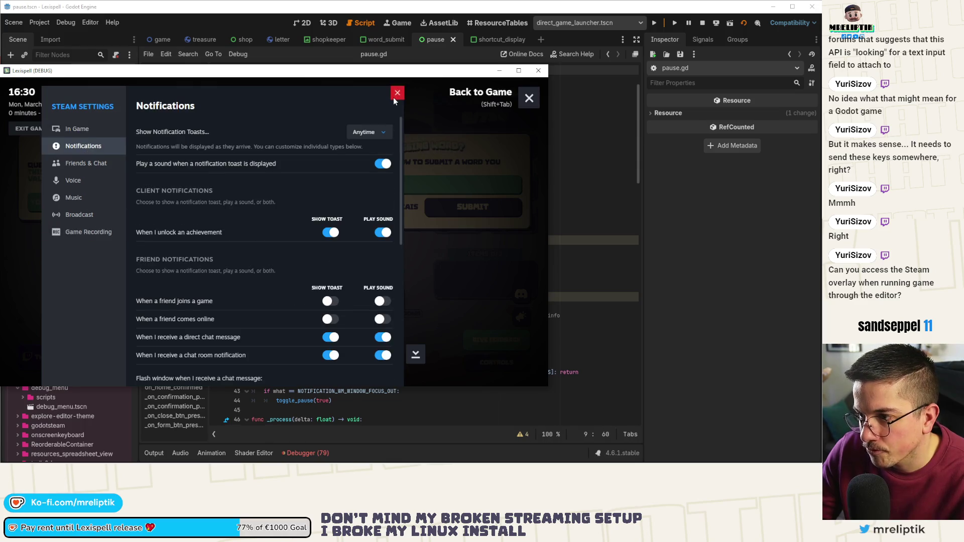
pyautogui.click(394, 98)
# Step: Check the Steam controller settings, then dismiss the overlay back to the game
pyautogui.click(346, 355)
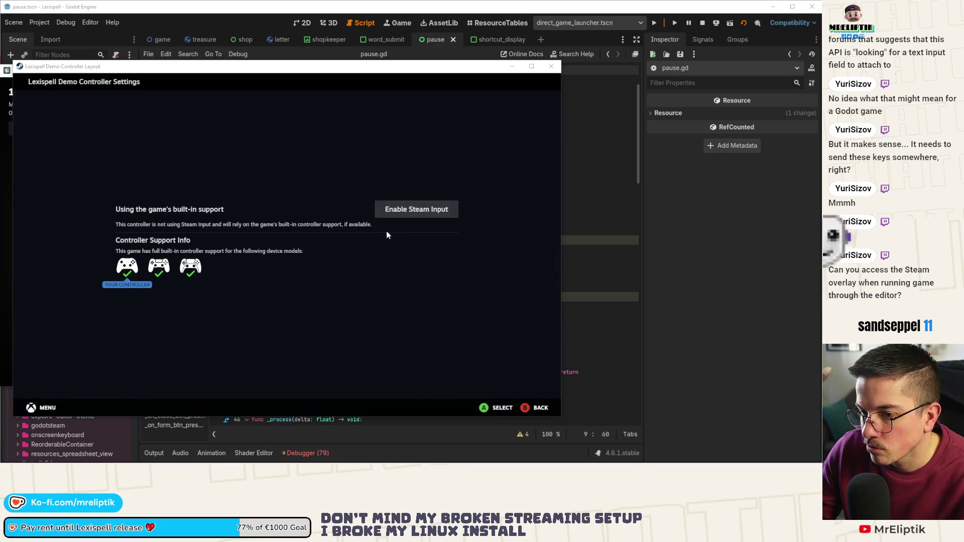
pyautogui.press('Escape')
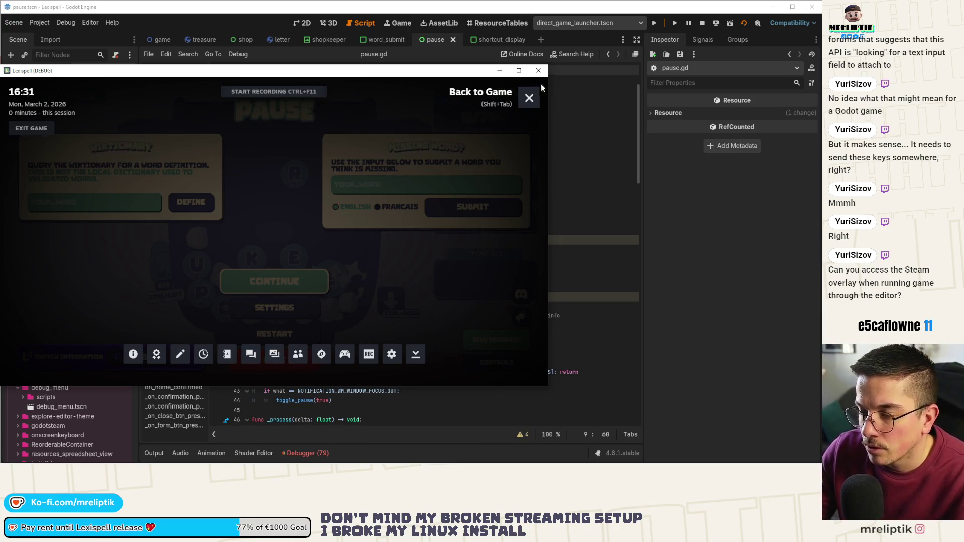
pyautogui.click(529, 98)
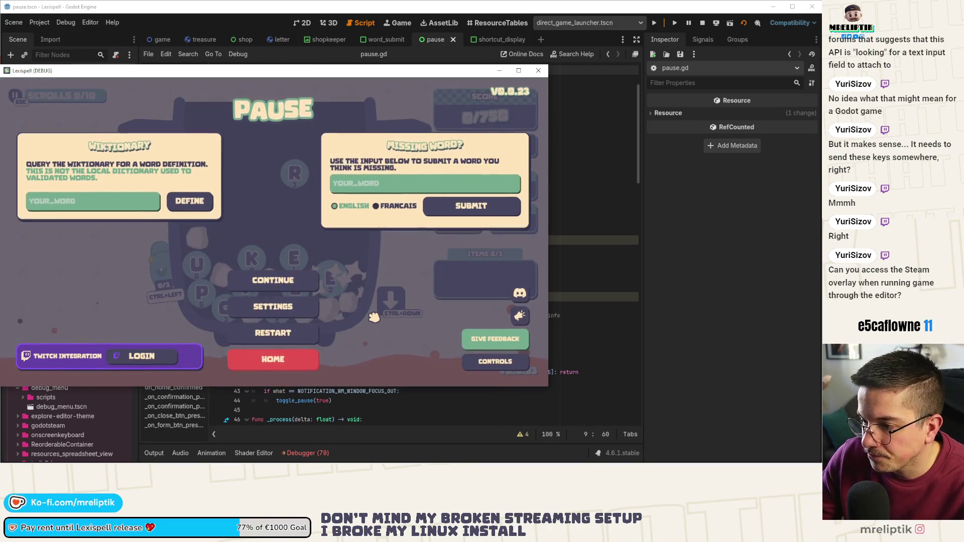
# Step: Toggle the pause menu twice with Escape, then quit the debug game with Alt+F4
pyautogui.press('Escape')
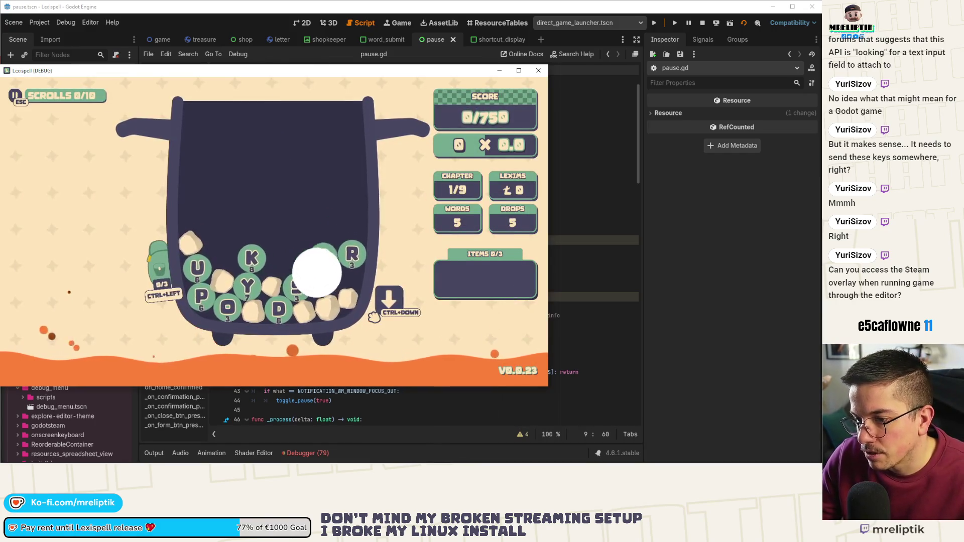
pyautogui.press('Escape')
pyautogui.press('Escape')
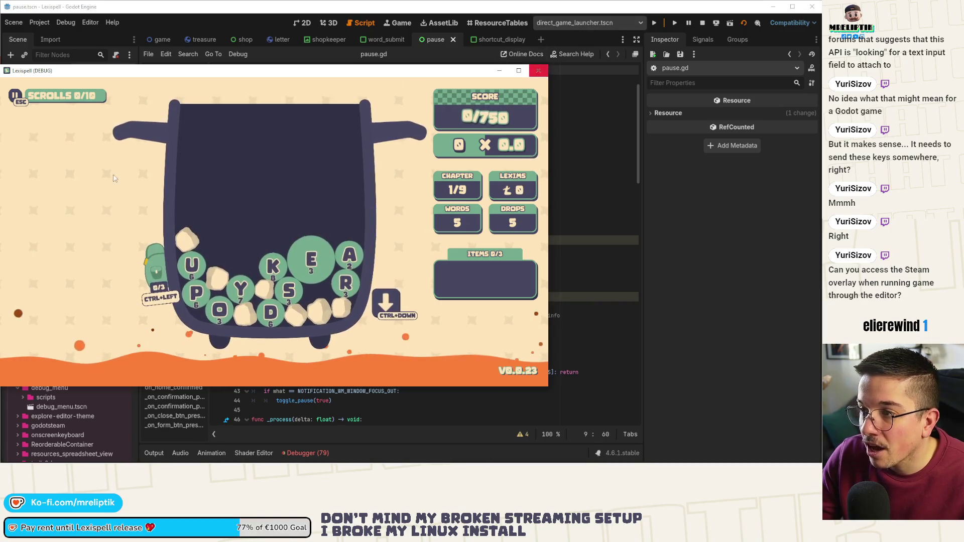
pyautogui.hotkey('alt', 'F4')
pyautogui.scroll(-5, 71, 227)
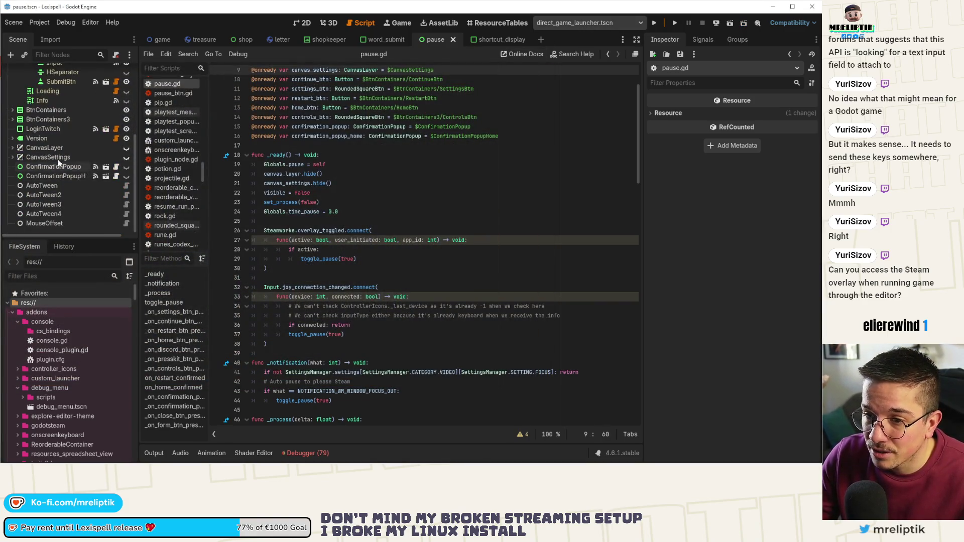
# Step: Switch to the 2D view of the pause scene and collapse the DictionaryUI node
pyautogui.click(304, 23)
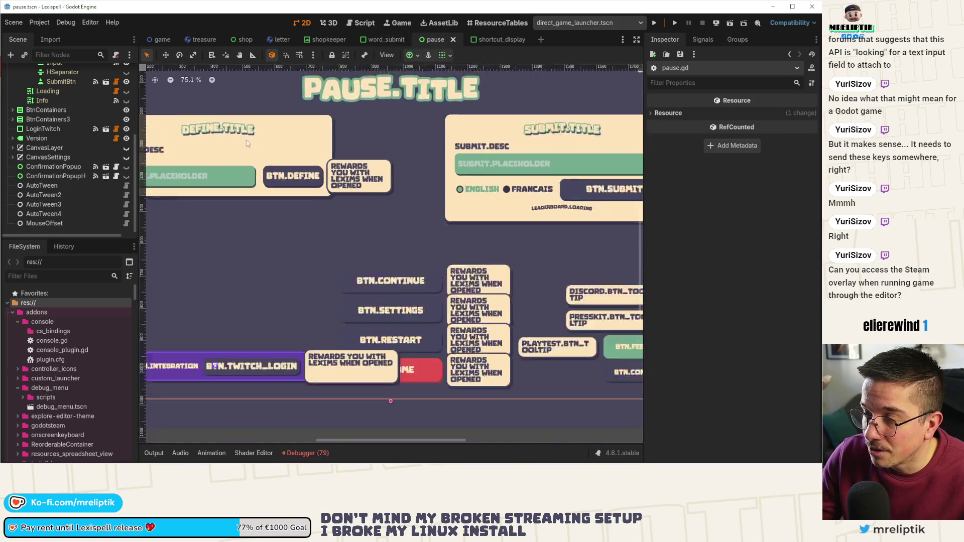
pyautogui.scroll(10, 9, 130)
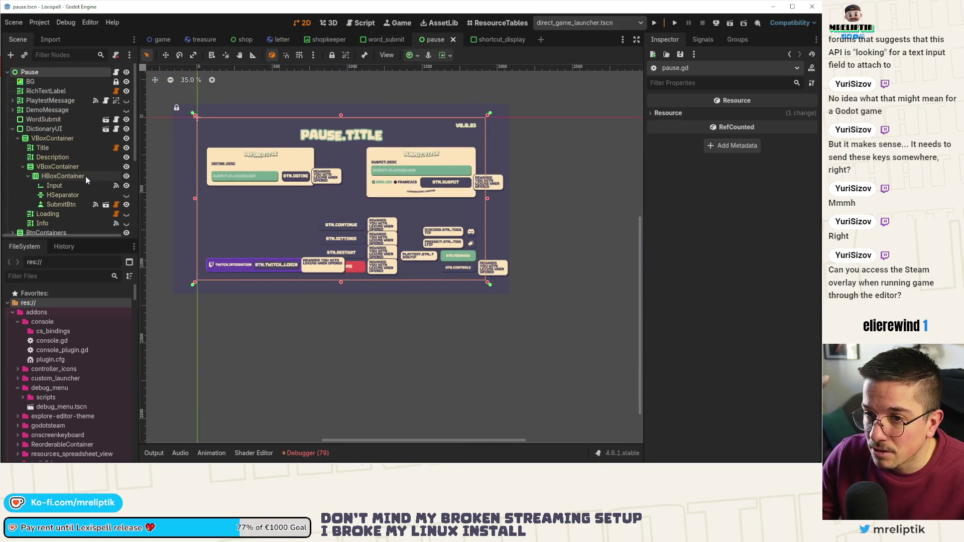
pyautogui.click(12, 129)
pyautogui.scroll(-2, 65, 188)
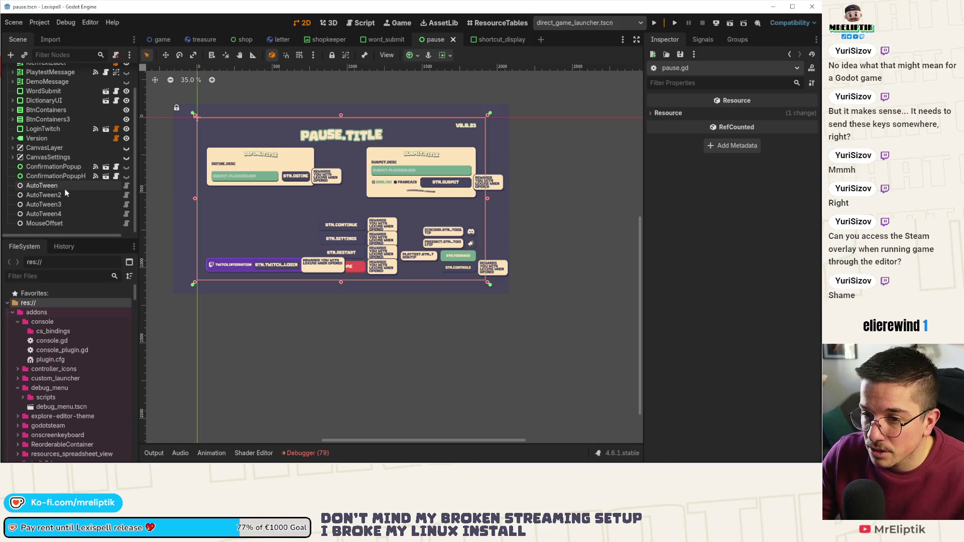
pyautogui.scroll(3, 63, 140)
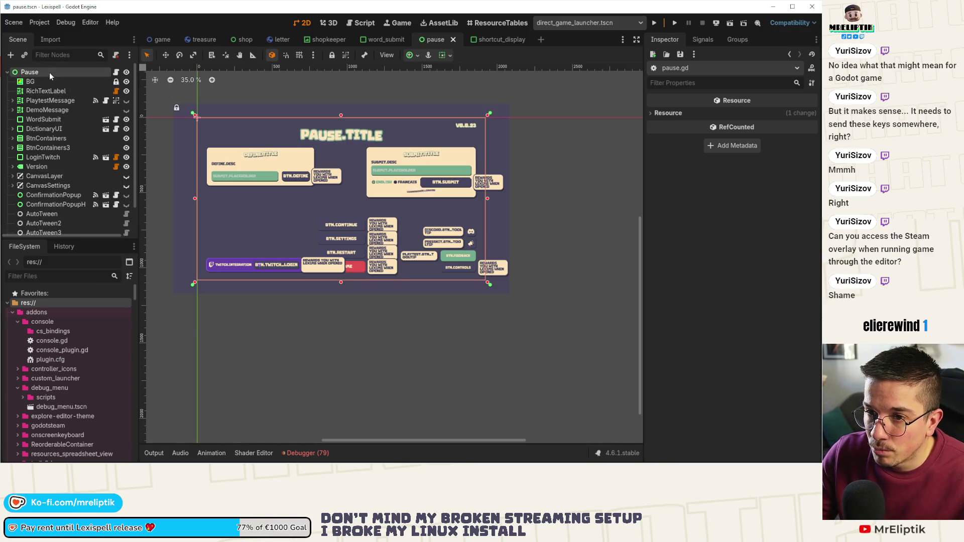
# Step: Search new node types for 'keybo' under Pause and pick OnscreenKeyboard
pyautogui.rightClick(50, 72)
pyautogui.click(80, 104)
pyautogui.press('Escape')
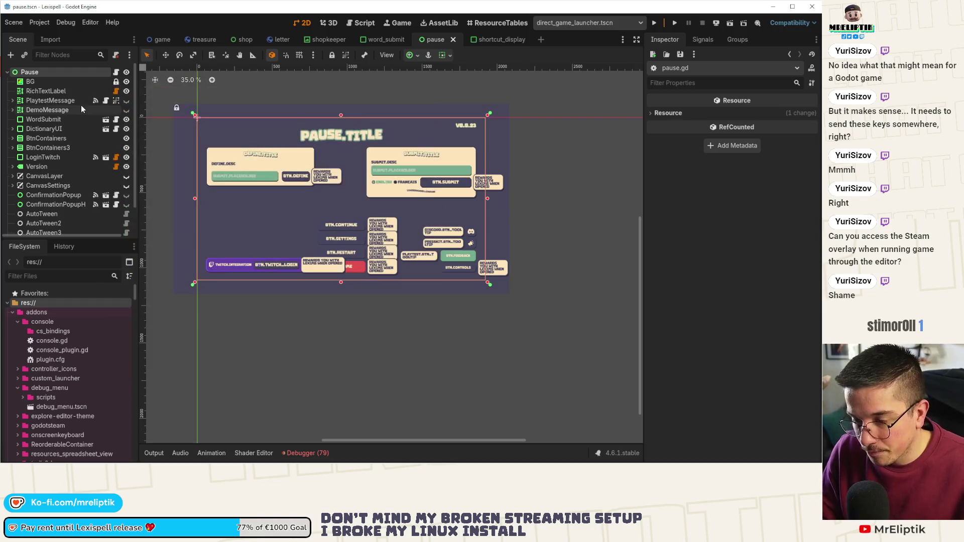
pyautogui.hotkey('ctrl', 'a')
pyautogui.write('keybo')
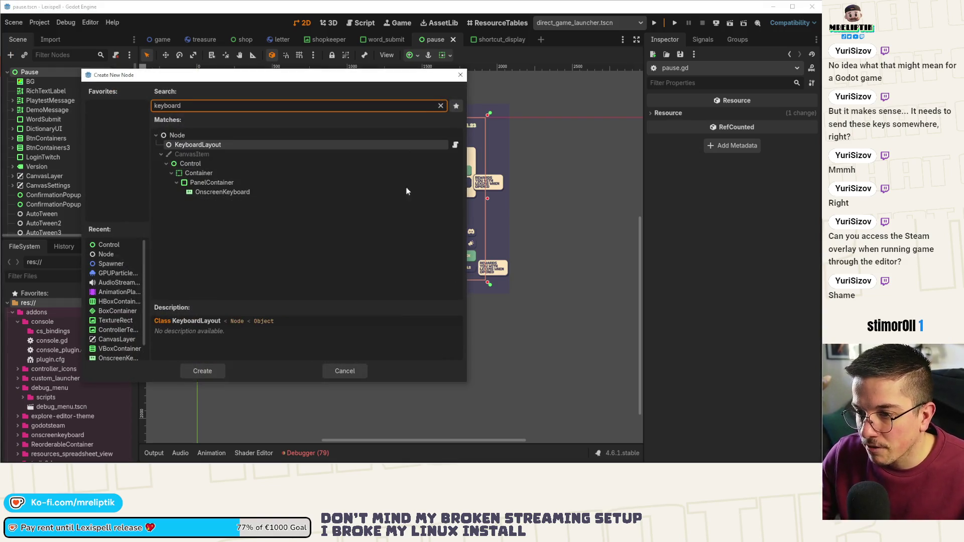
pyautogui.doubleClick(407, 191)
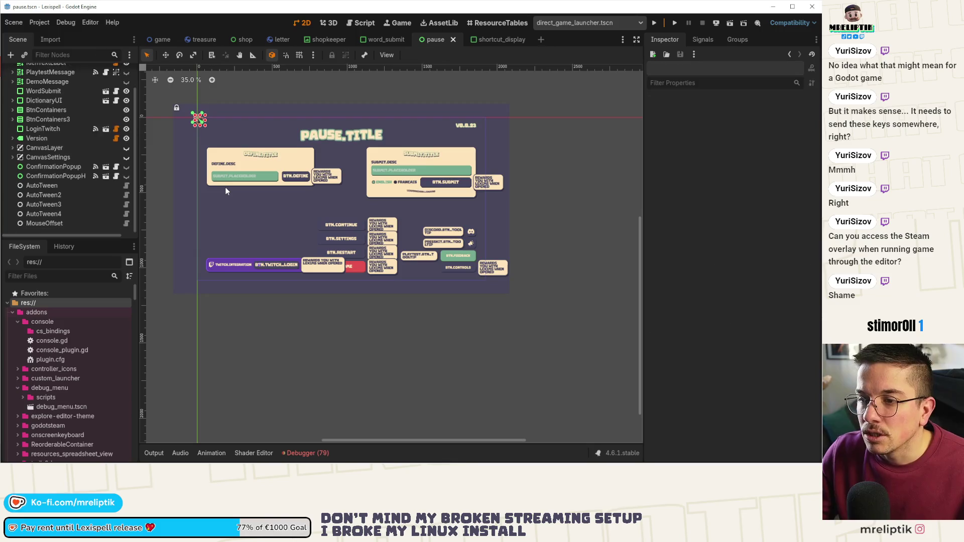
# Step: Reopen the Create New Node dialog for the Pause root node
pyautogui.scroll(2, 81, 147)
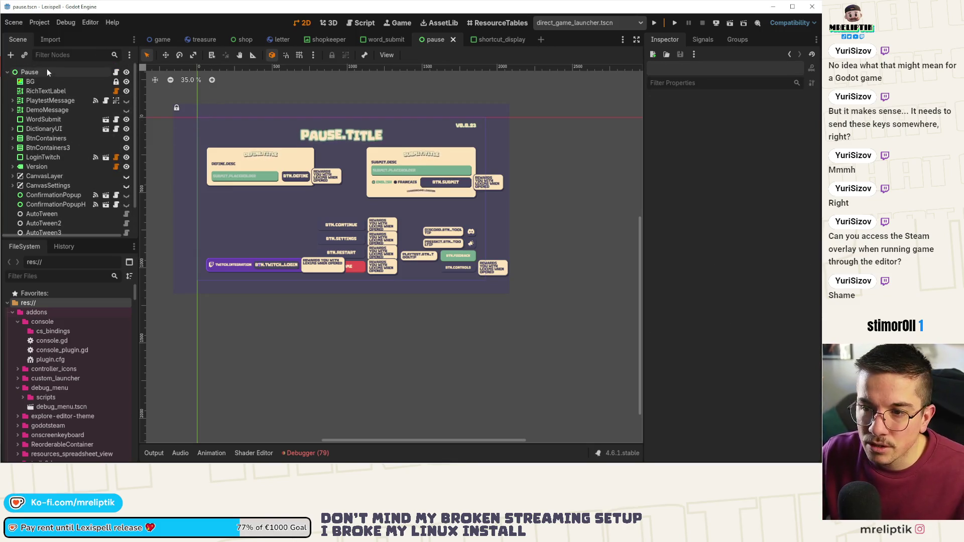
pyautogui.rightClick(46, 72)
pyautogui.click(73, 100)
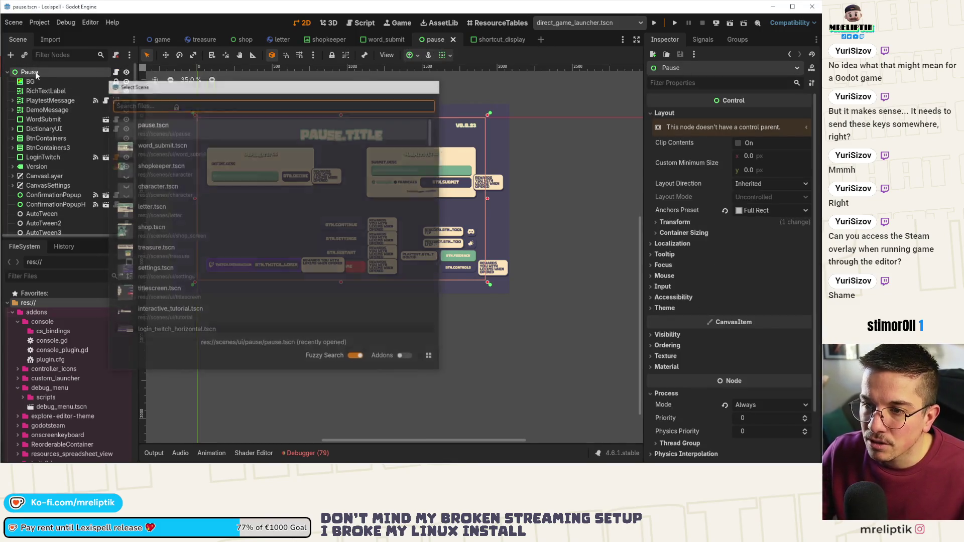
pyautogui.press('Escape')
pyautogui.rightClick(36, 75)
pyautogui.click(69, 94)
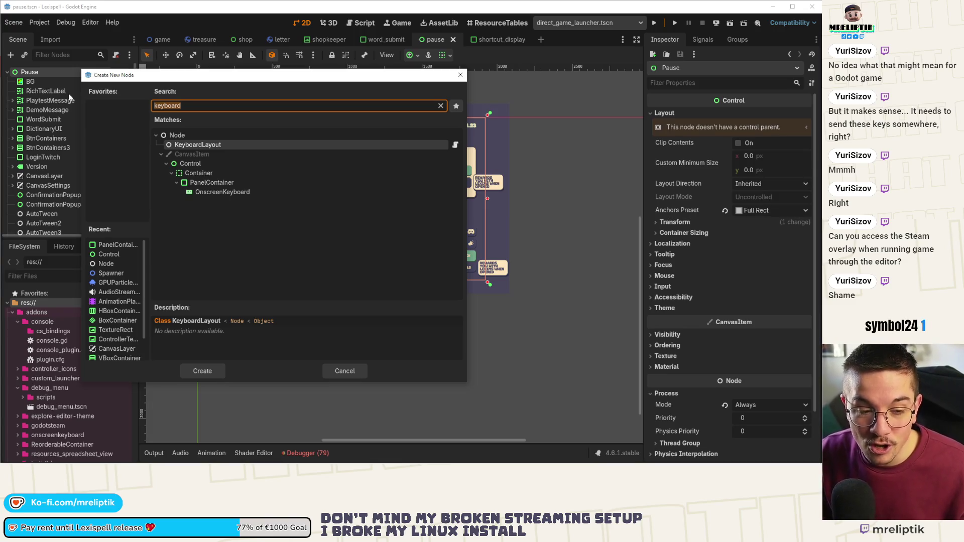
# Step: Add the OnscreenKeyboard node under Pause, make it visible, and widen its box
pyautogui.doubleClick(239, 192)
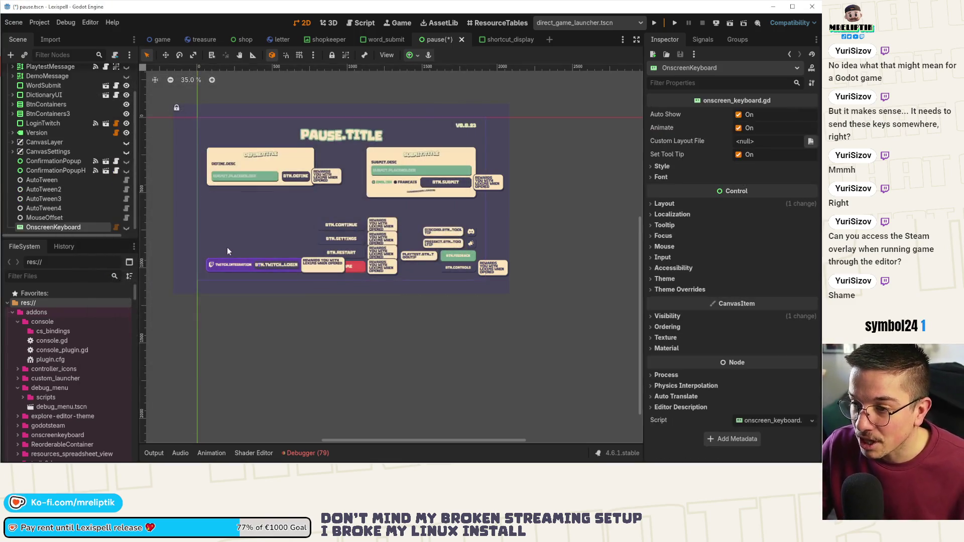
pyautogui.click(126, 226)
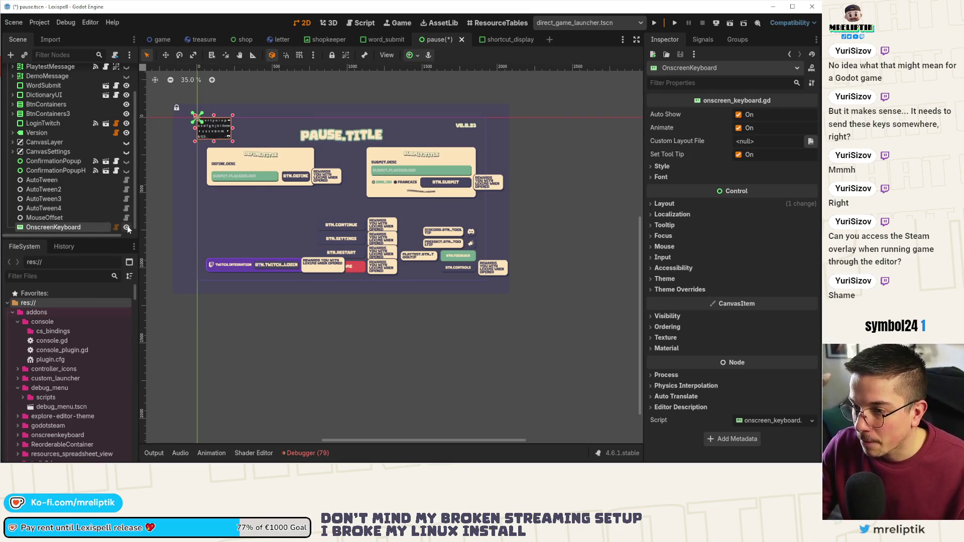
pyautogui.moveTo(232, 141)
pyautogui.mouseDown()
pyautogui.moveTo(323, 165)
pyautogui.moveTo(322, 157)
pyautogui.moveTo(331, 173)
pyautogui.mouseUp()
# Step: Anchor the keyboard with the Center Bottom preset and drag its handles wider over the lower menu
pyautogui.click(413, 58)
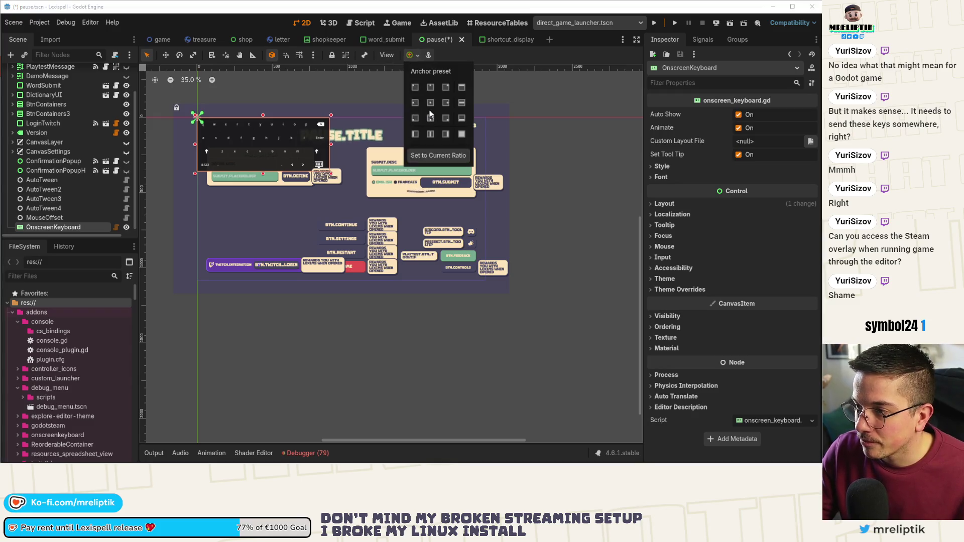
pyautogui.click(430, 103)
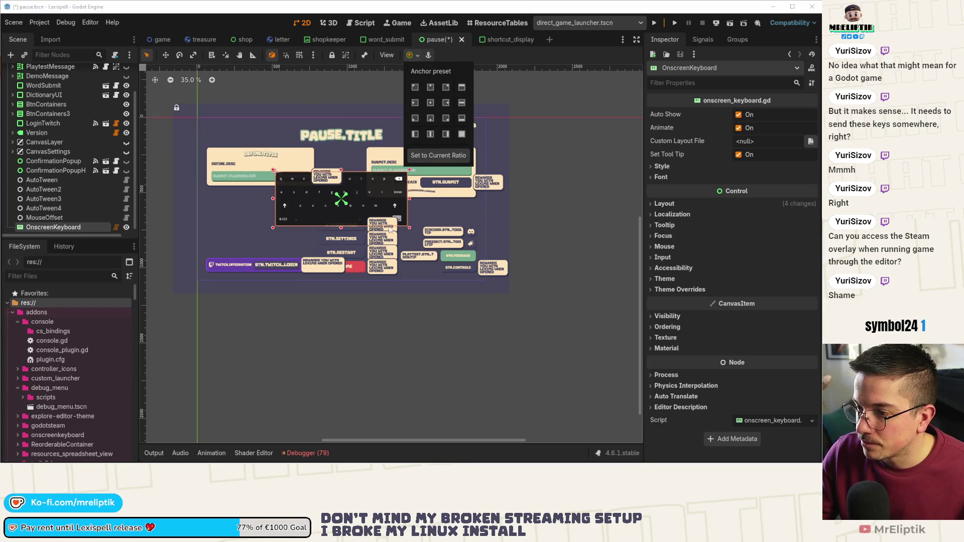
pyautogui.click(430, 118)
pyautogui.click(405, 227)
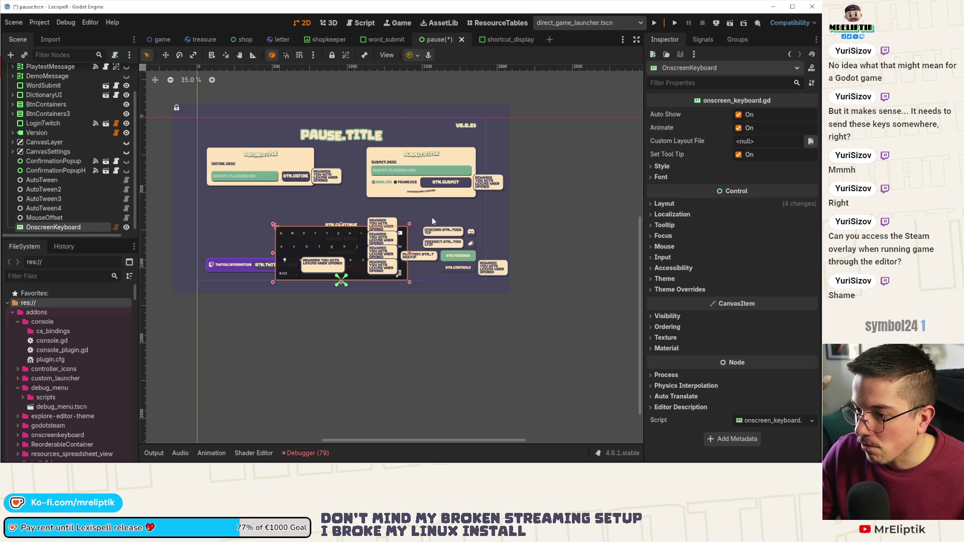
pyautogui.moveTo(410, 224)
pyautogui.mouseDown()
pyautogui.moveTo(452, 207)
pyautogui.moveTo(459, 213)
pyautogui.mouseUp()
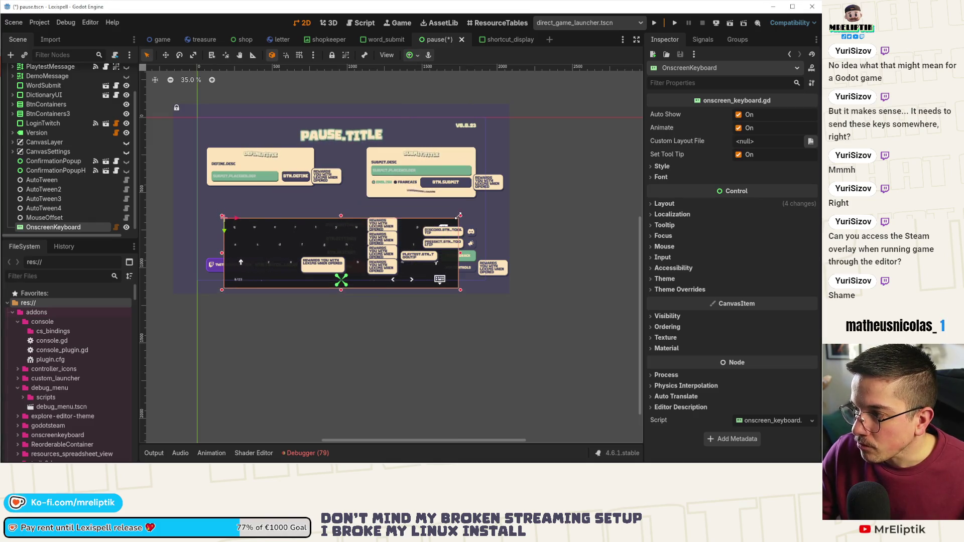
pyautogui.moveTo(341, 210); pyautogui.dragTo(338, 215)
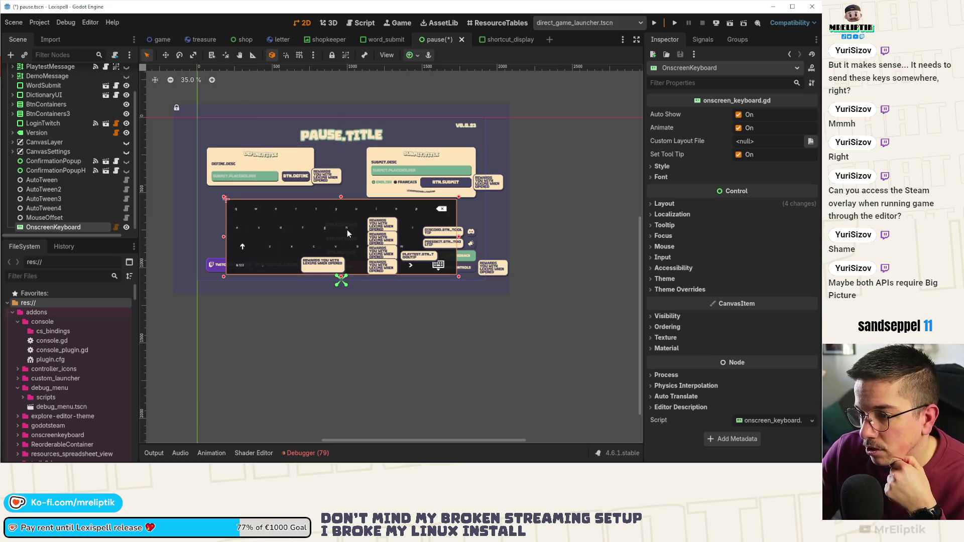
pyautogui.scroll(-1, 347, 230)
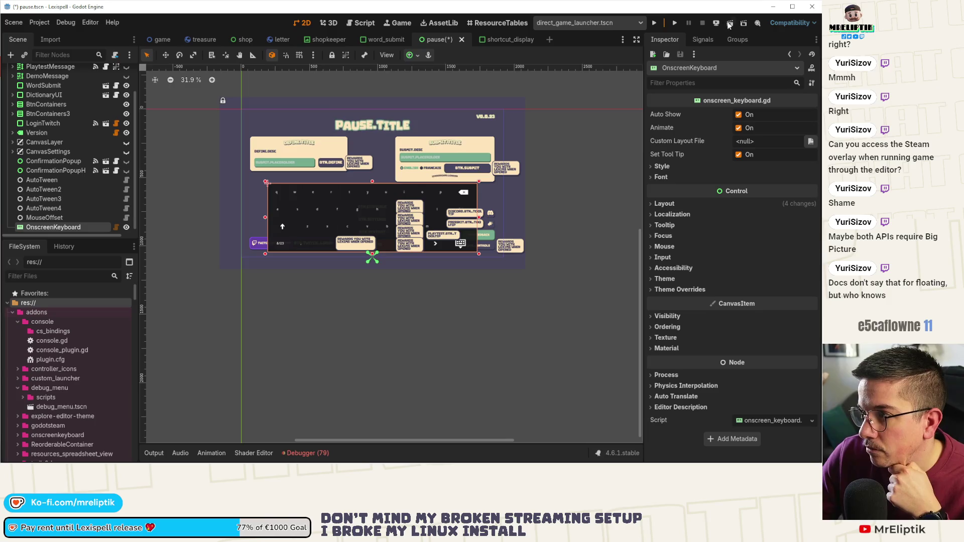
# Step: Save and run the game, start Chapter 1, and pause to check the keyboard
pyautogui.click(730, 24)
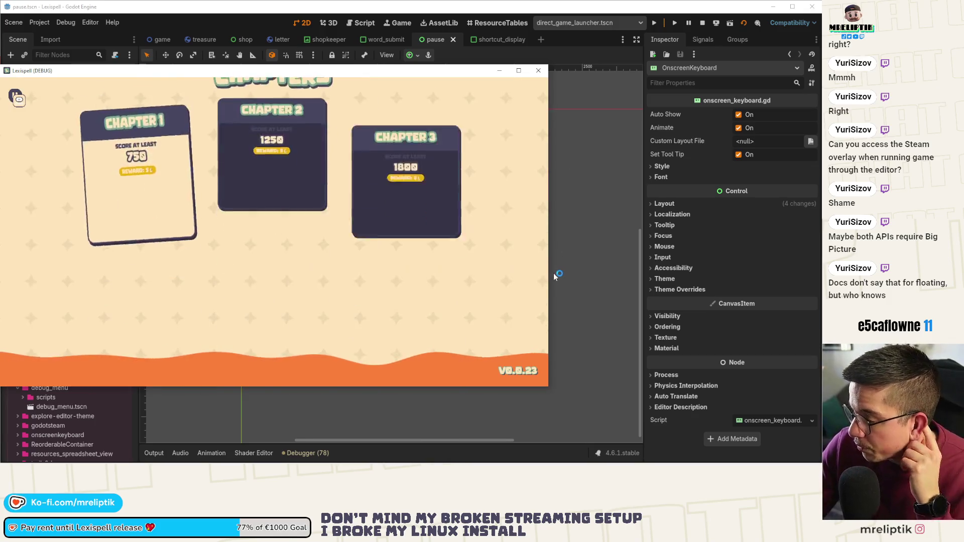
pyautogui.click(173, 273)
pyautogui.press('Escape')
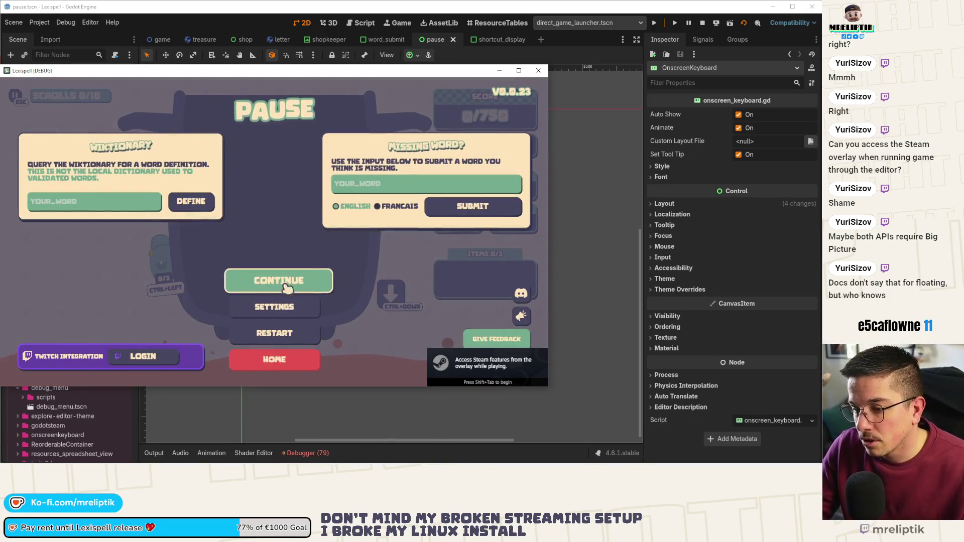
# Step: In the editor, open onscreen_keyboard.gd and hide the keyboard node, then return to the game
pyautogui.hotkey('alt', 'Tab')
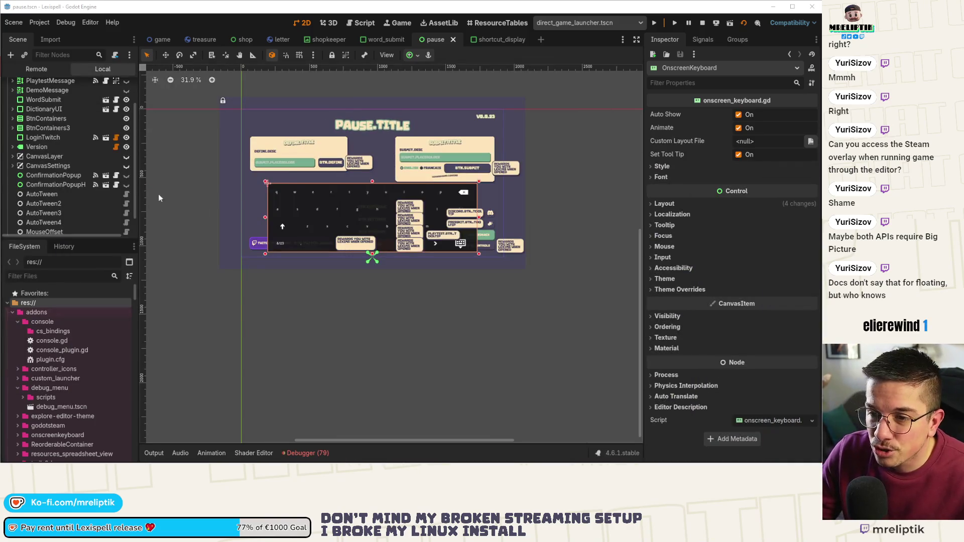
pyautogui.click(116, 223)
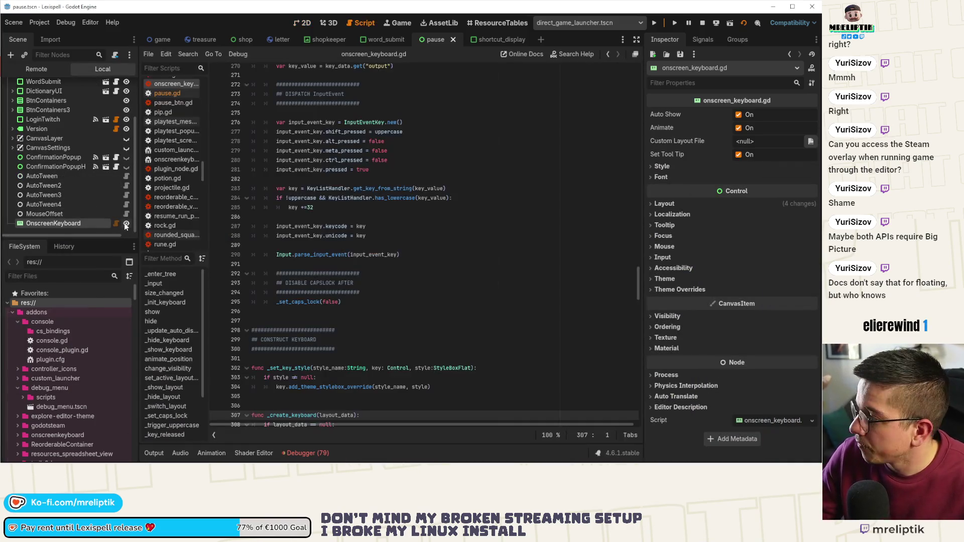
pyautogui.click(126, 224)
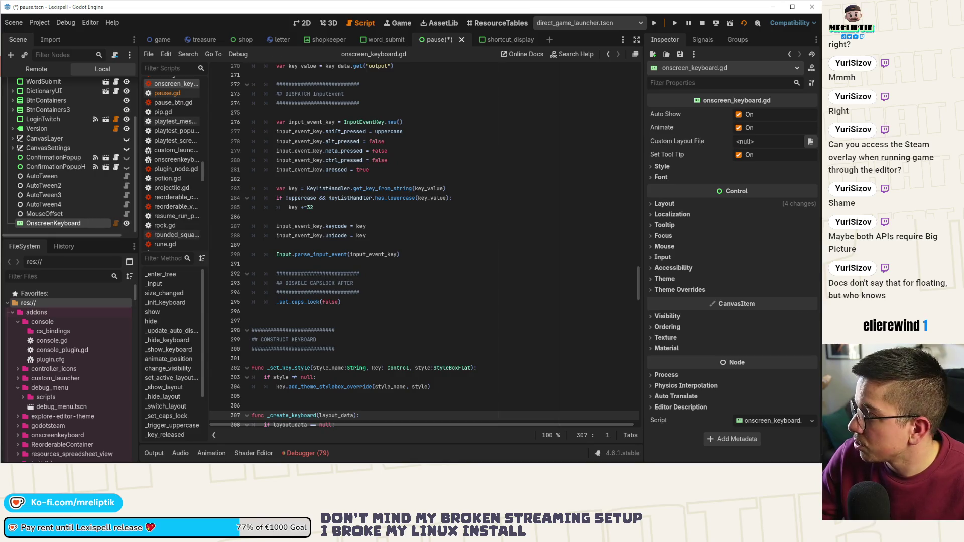
pyautogui.hotkey('alt', 'Tab')
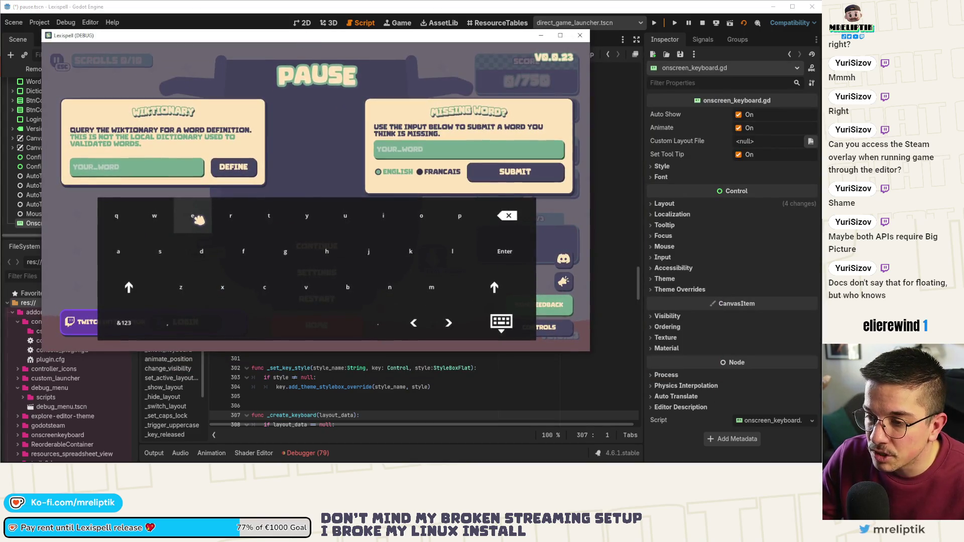